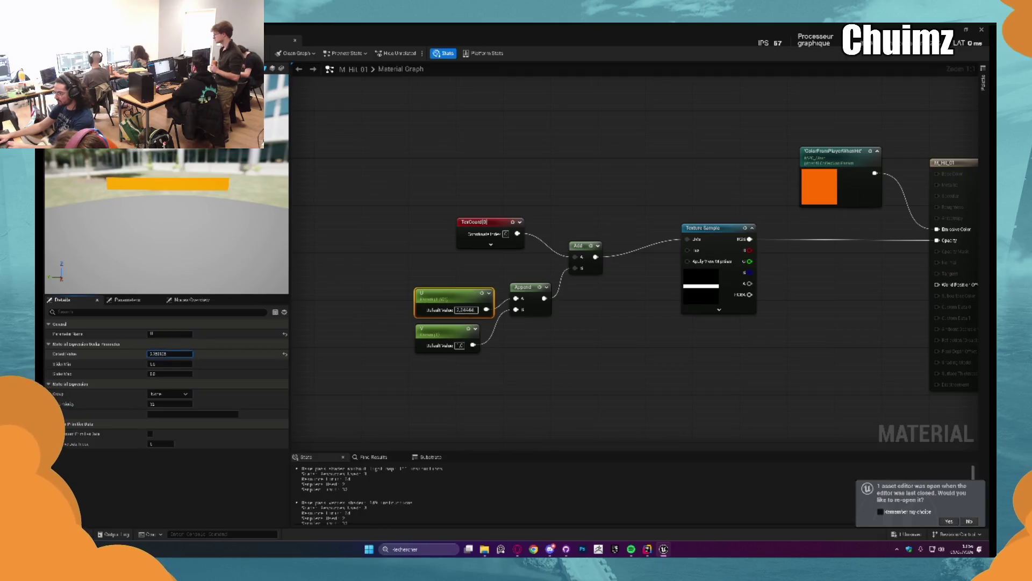
Convert the U parameter to a constant, try a V default near 1.5, then undo it.
right_click(436, 299)
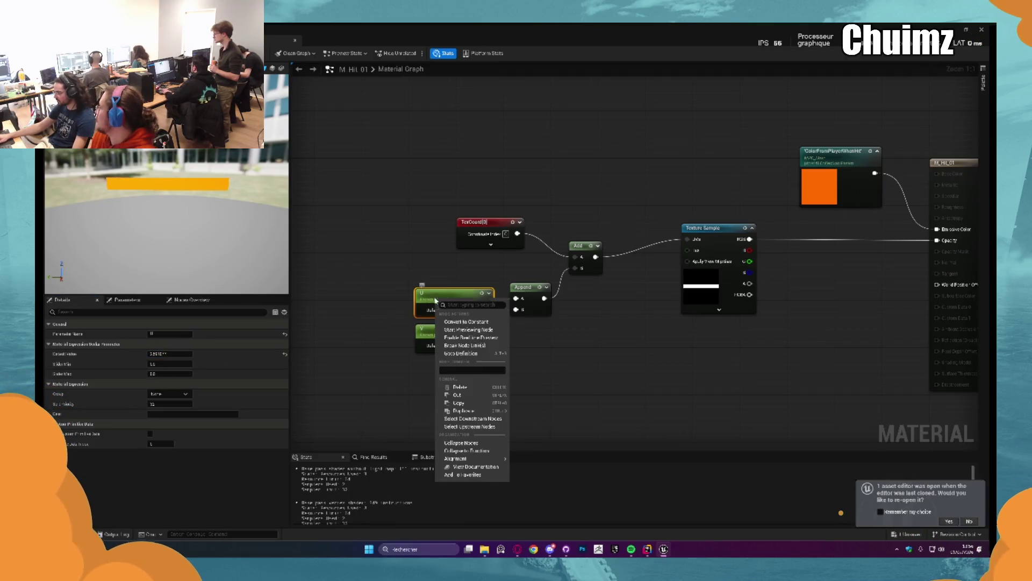
click(471, 323)
click(449, 318)
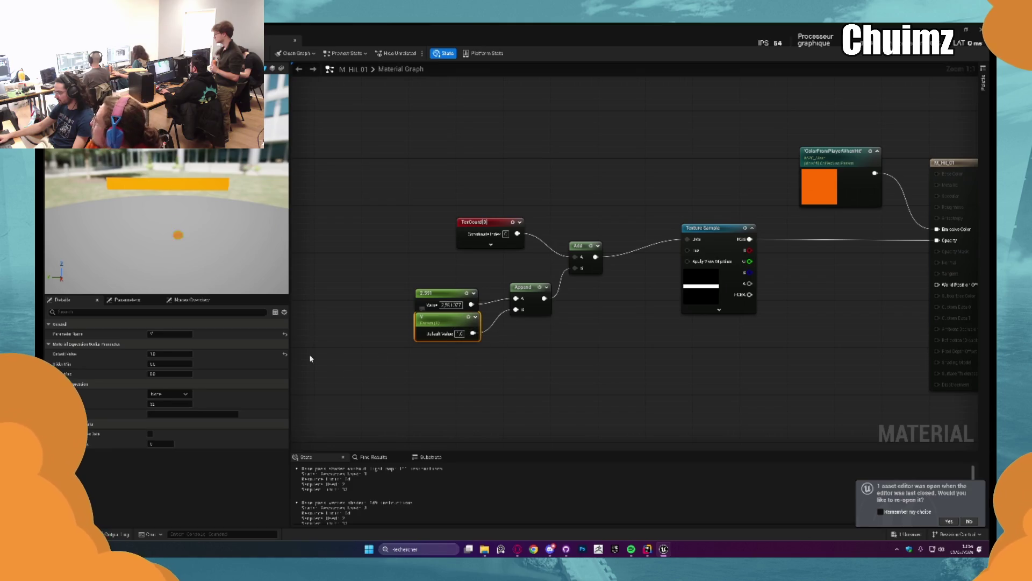
drag(170, 353, 186, 352)
key(ctrl+s)
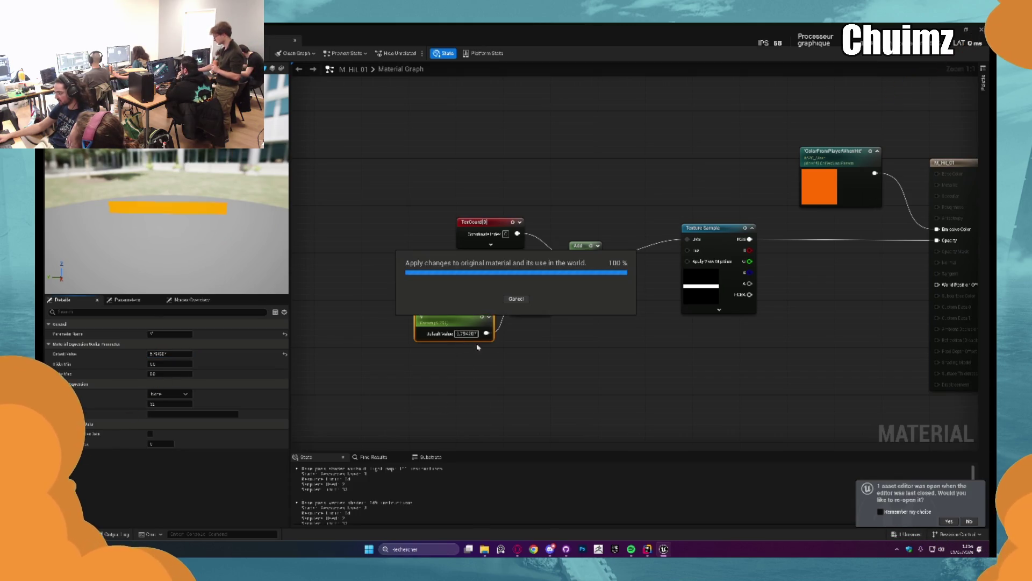
key(ctrl+z)
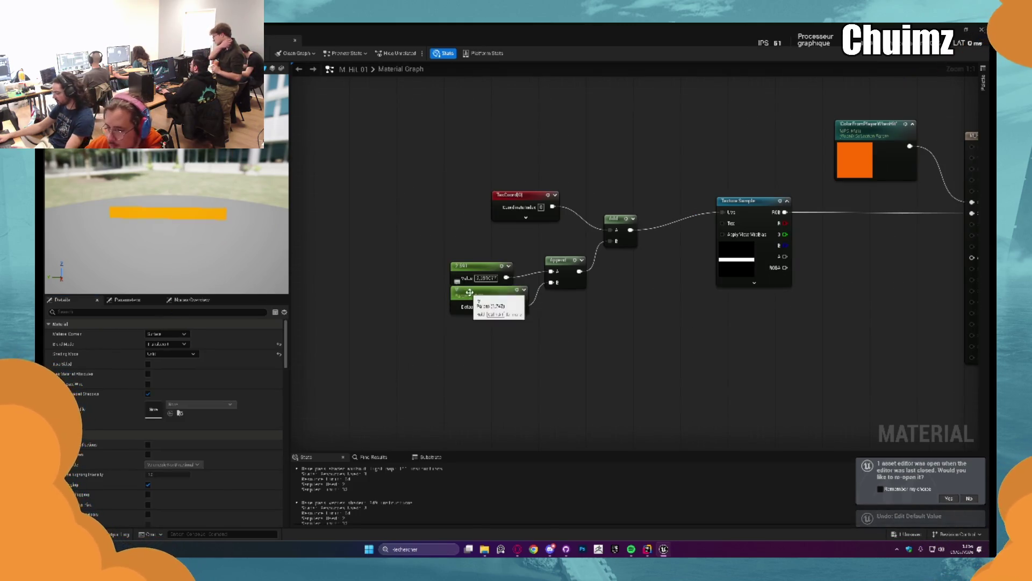
Select the U constant node and adjust its value before entering a new one.
click(500, 307)
drag(476, 271, 480, 265)
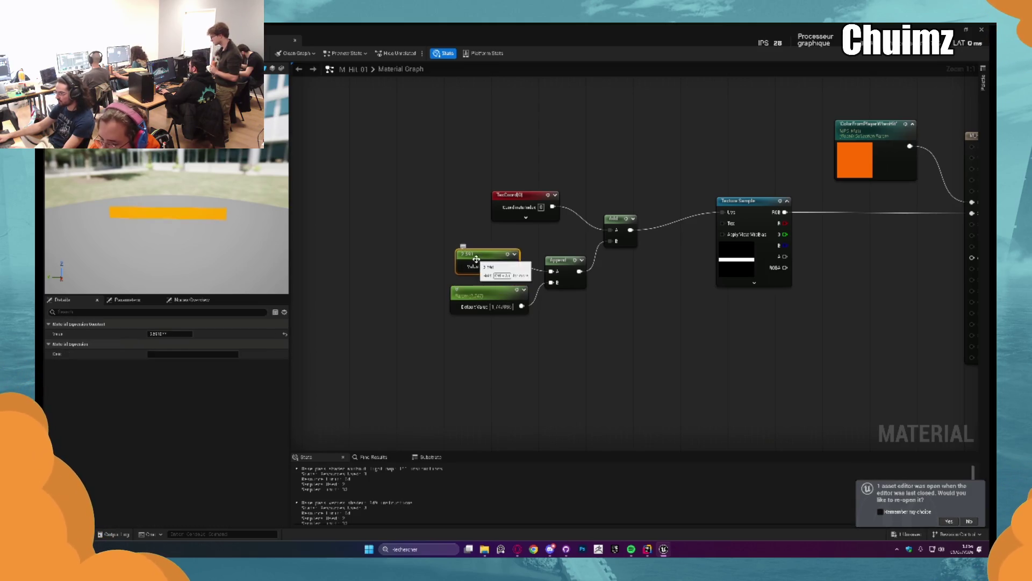
drag(167, 333, 183, 333)
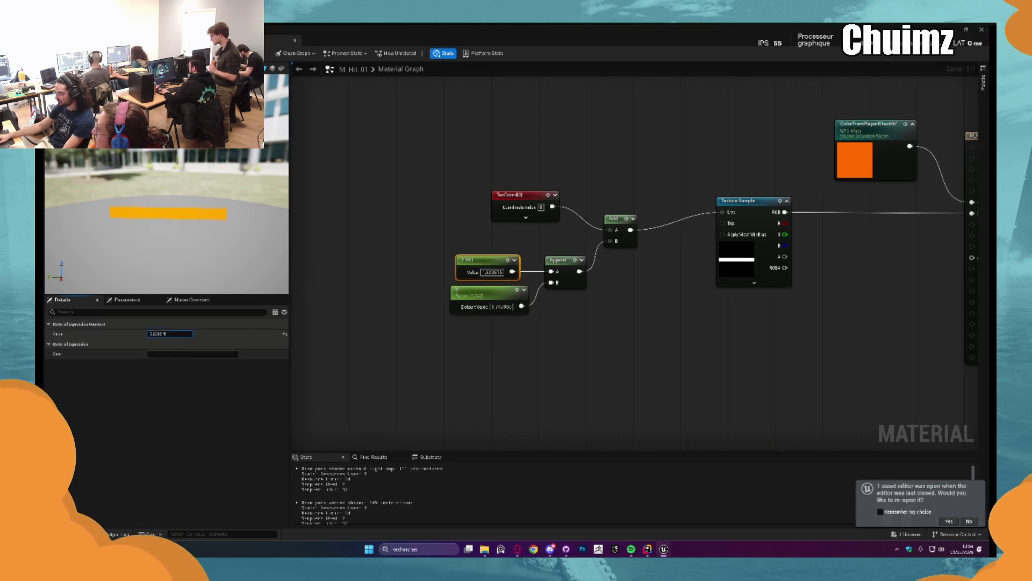
click(174, 334)
Set the constant to 1 and add a Dynamic Parameter node with its first output renamed V.
text(1)
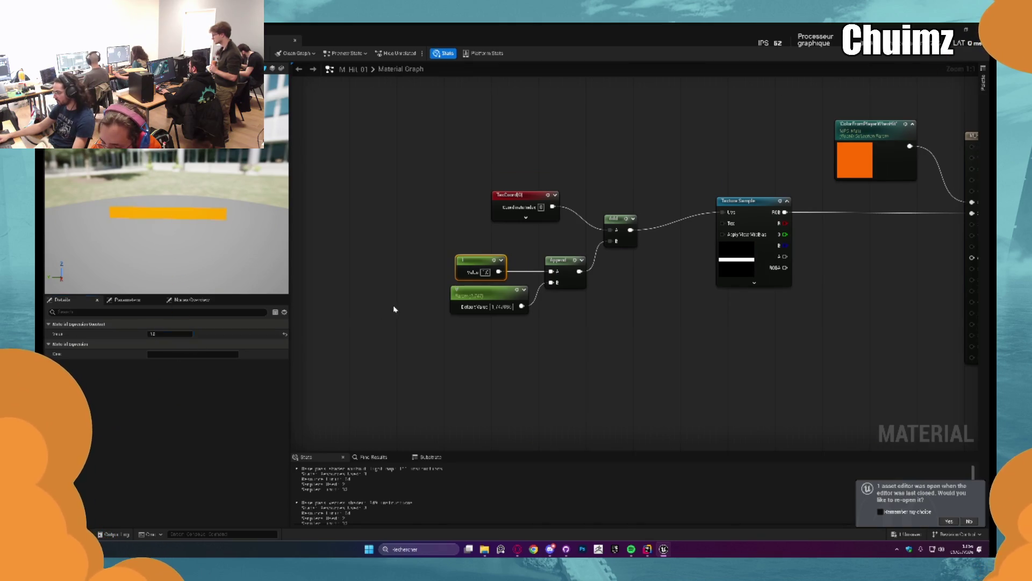
right_click(438, 300)
text(dyna)
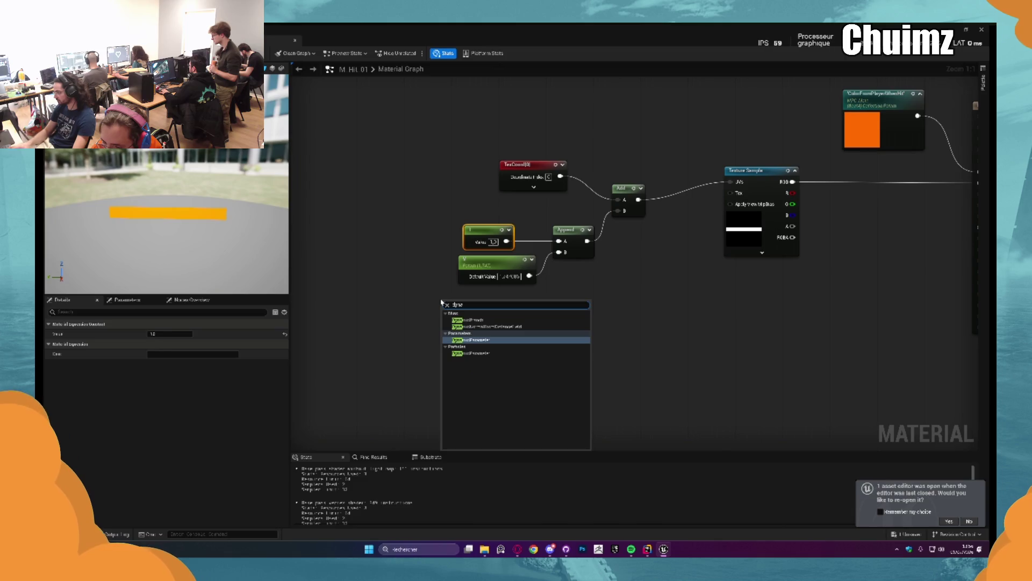
key(Return)
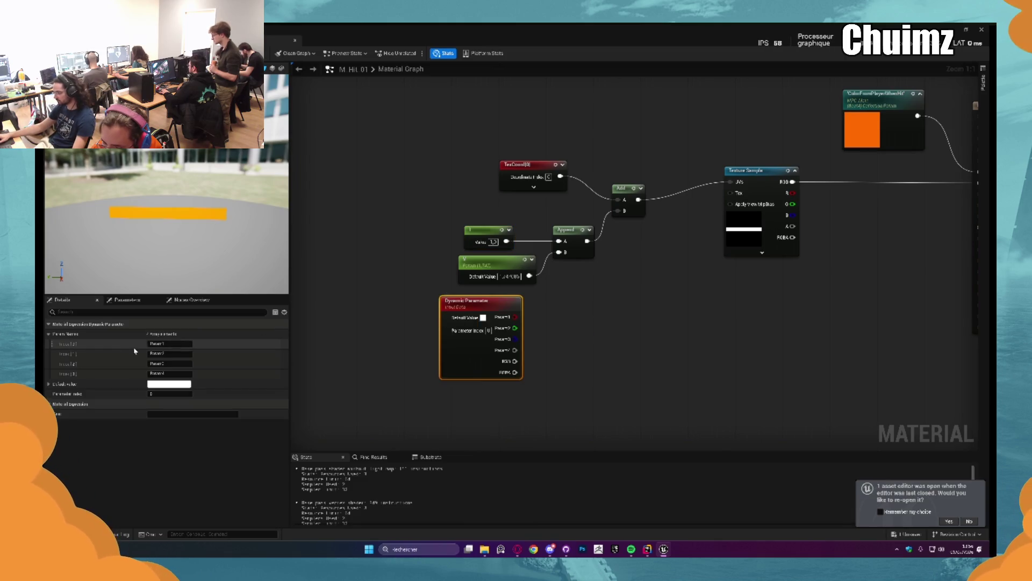
click(175, 344)
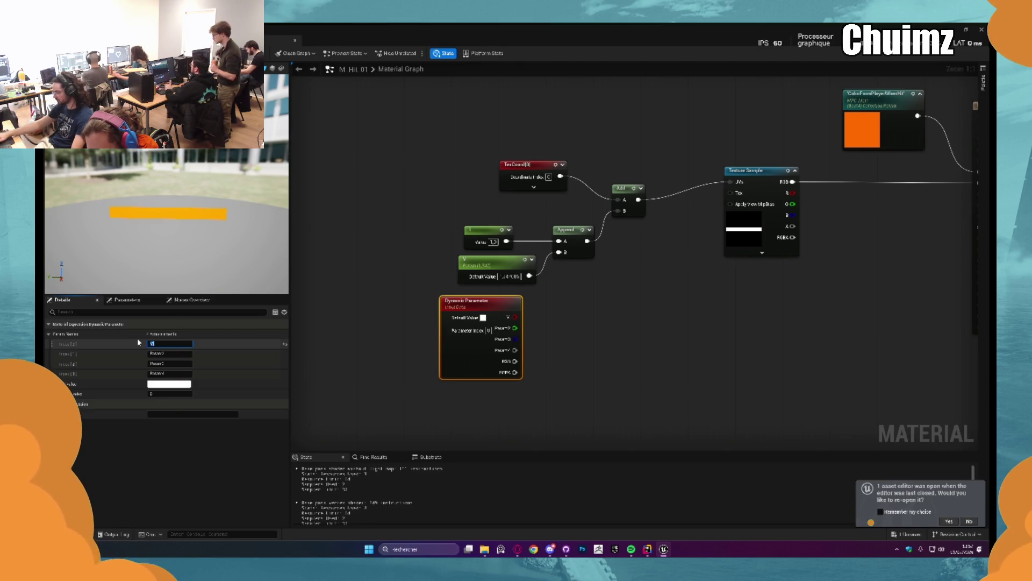
key(Return)
Wire the V output into Append B, delete the old V node, and apply the material.
mouse_move(515, 317)
mouse_down()
mouse_move(587, 272)
mouse_move(559, 252)
mouse_up()
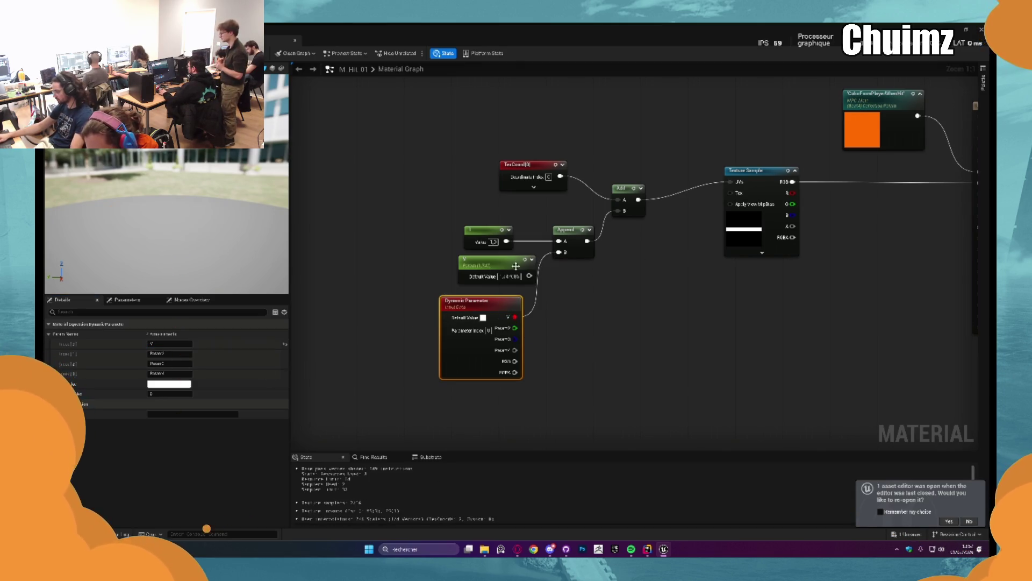
click(506, 275)
key(Delete)
drag(482, 308, 481, 266)
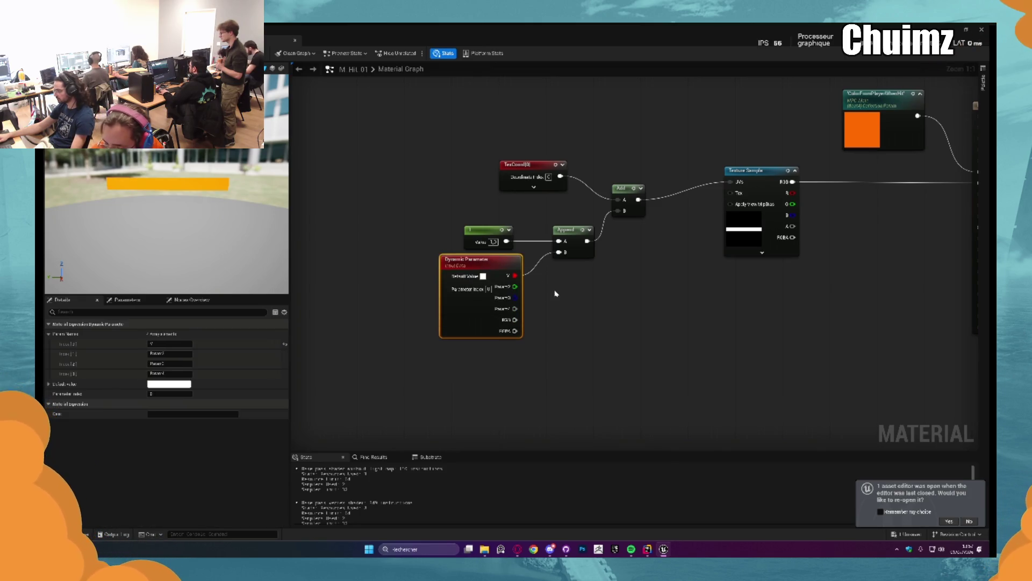
key(ctrl+s)
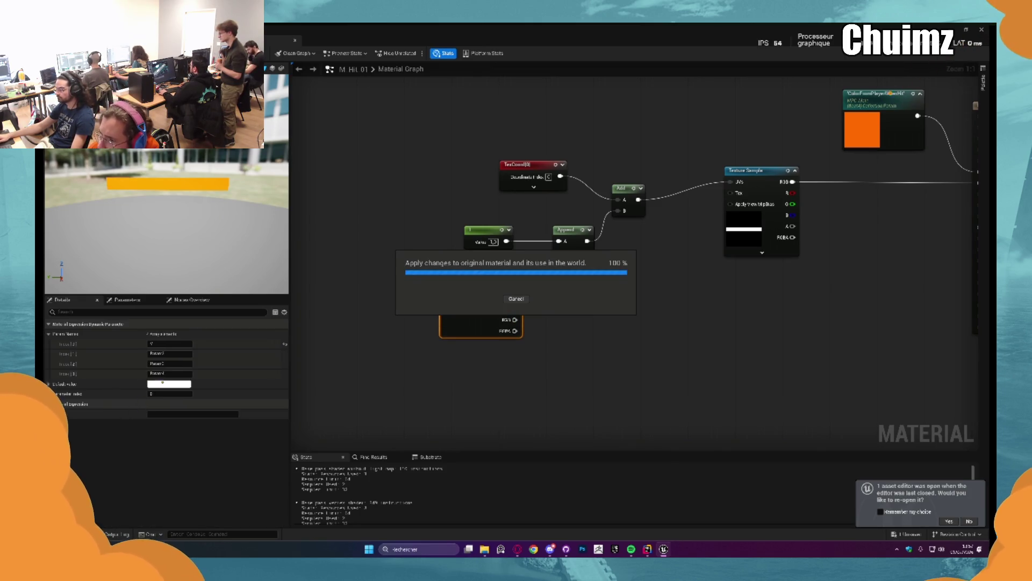
key(alt+Tab)
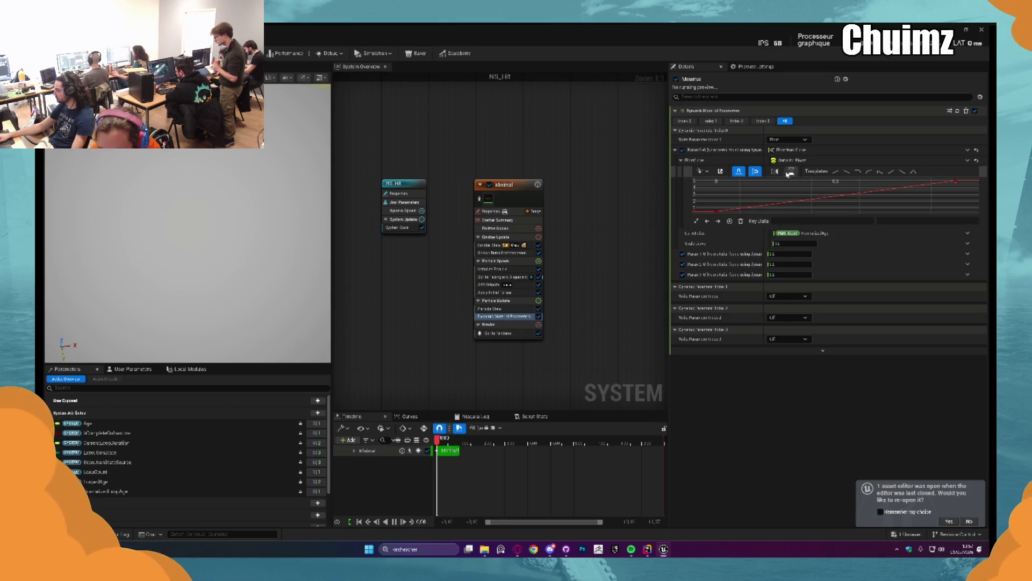
Drive the V value with a Float from Curve set to an ascending linear ramp.
click(967, 152)
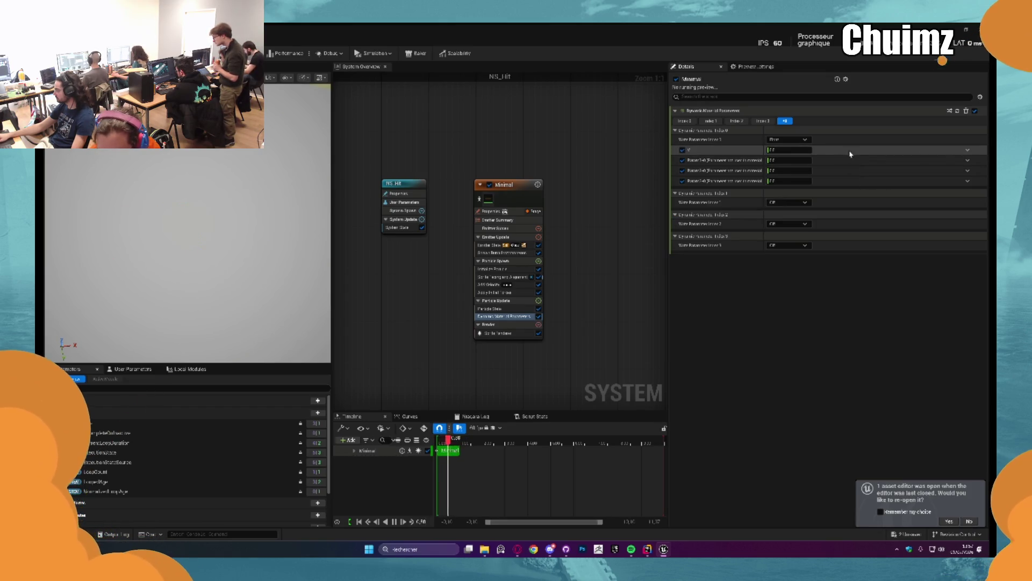
click(789, 150)
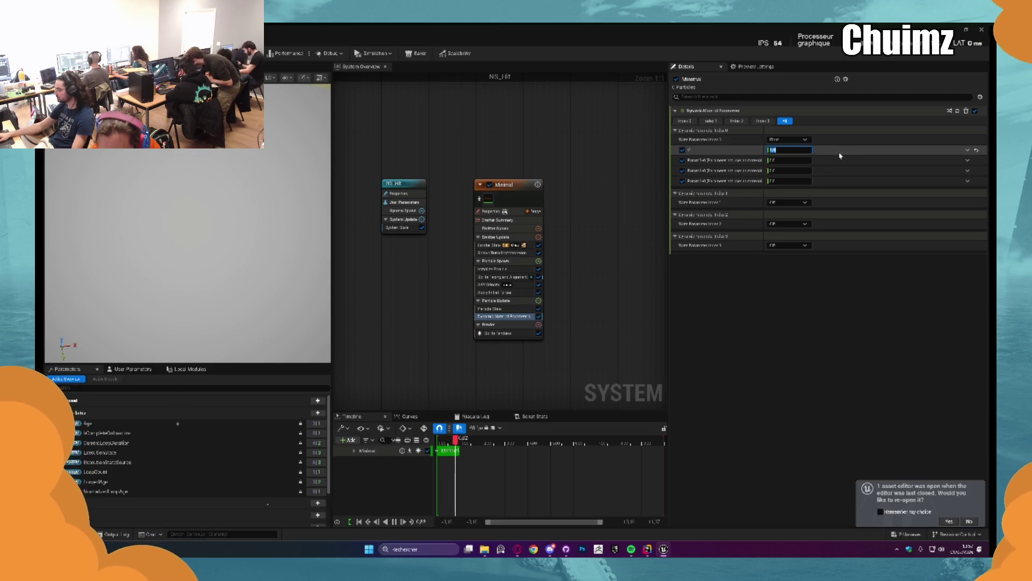
click(968, 150)
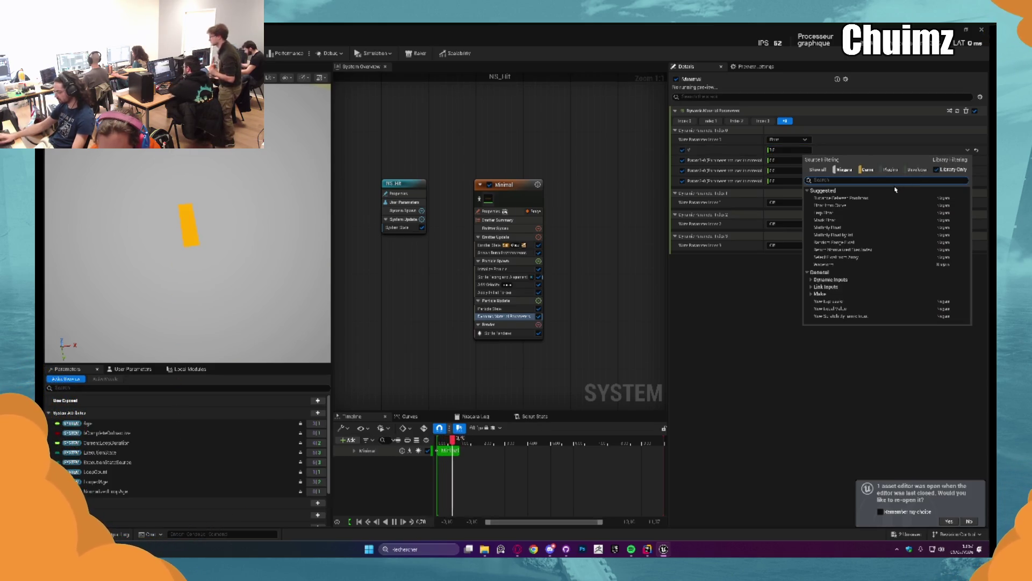
click(860, 205)
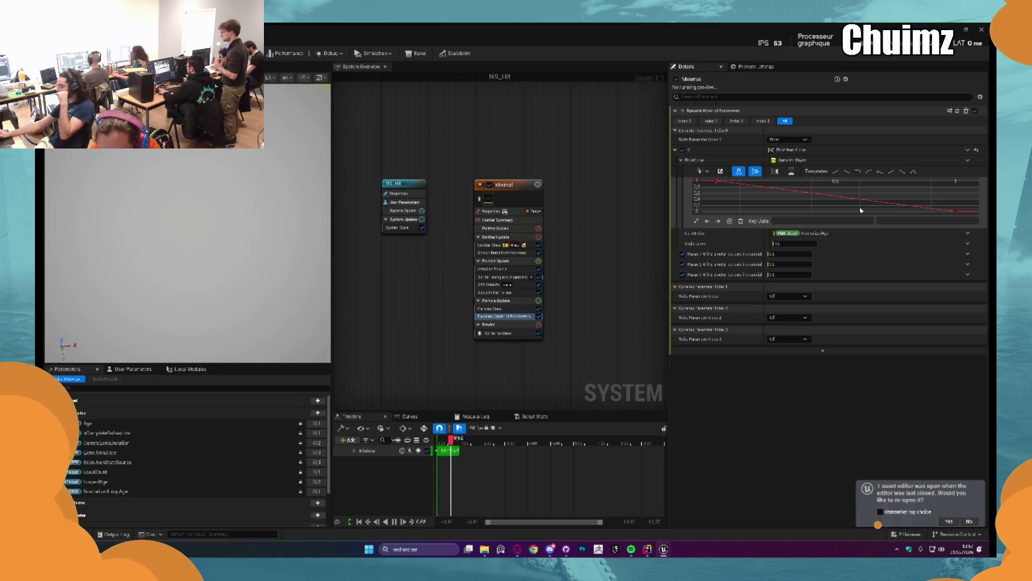
click(835, 172)
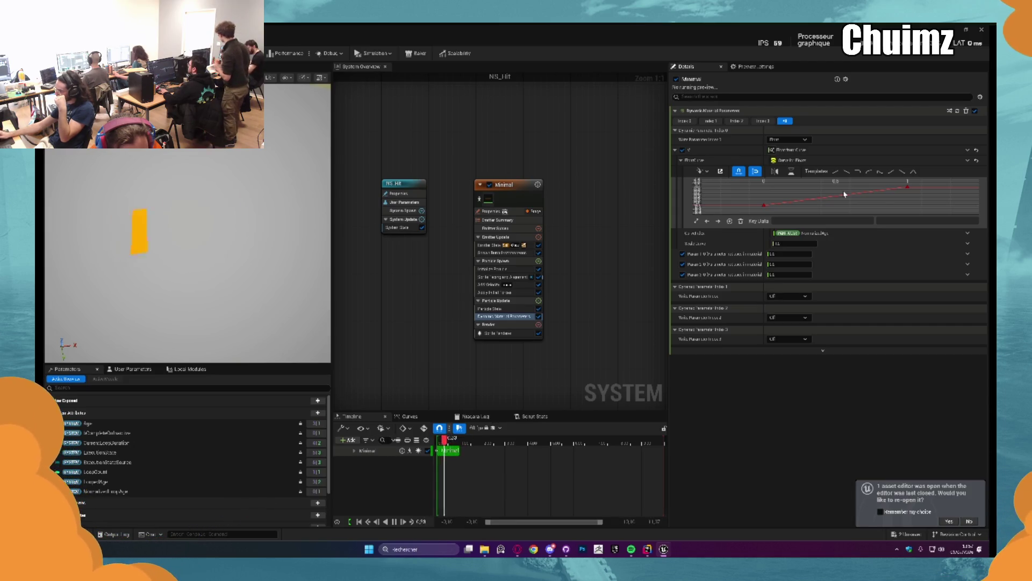
Change the left curve key's time to 1, then return it to the curve start.
click(764, 205)
click(801, 221)
text(1)
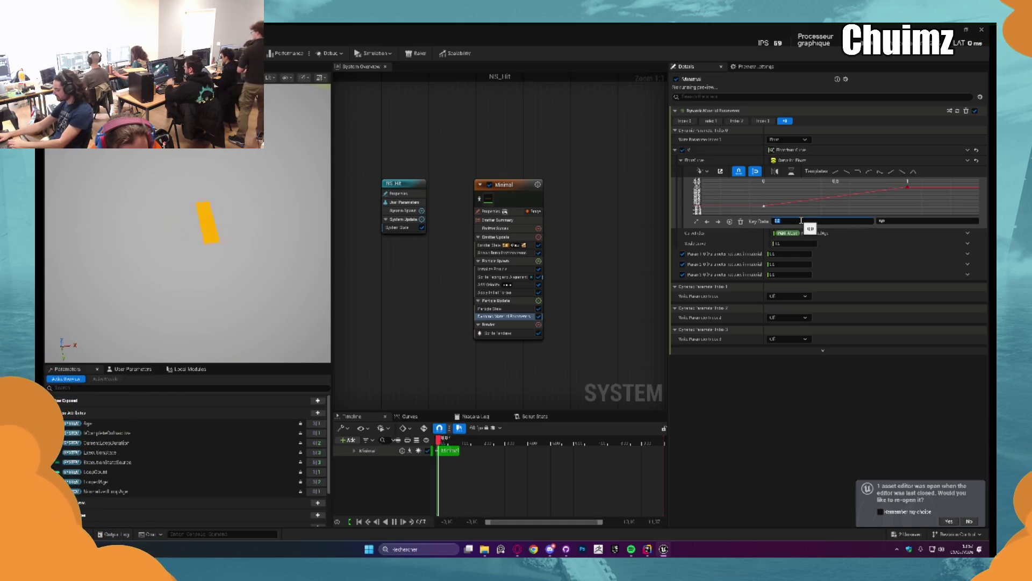
key(Return)
click(881, 220)
Select the right curve key and set its value to 0.7.
click(907, 186)
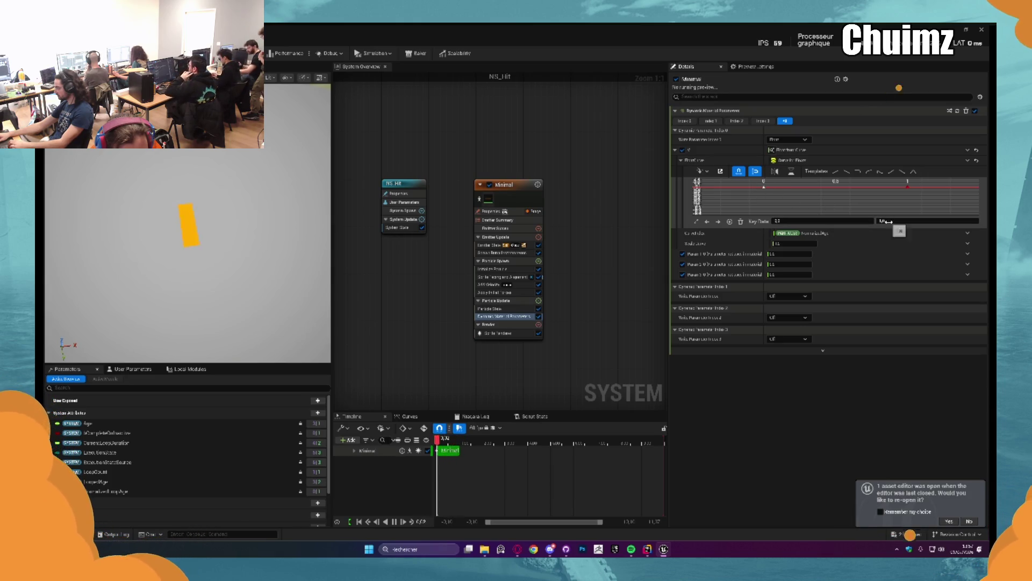
click(890, 221)
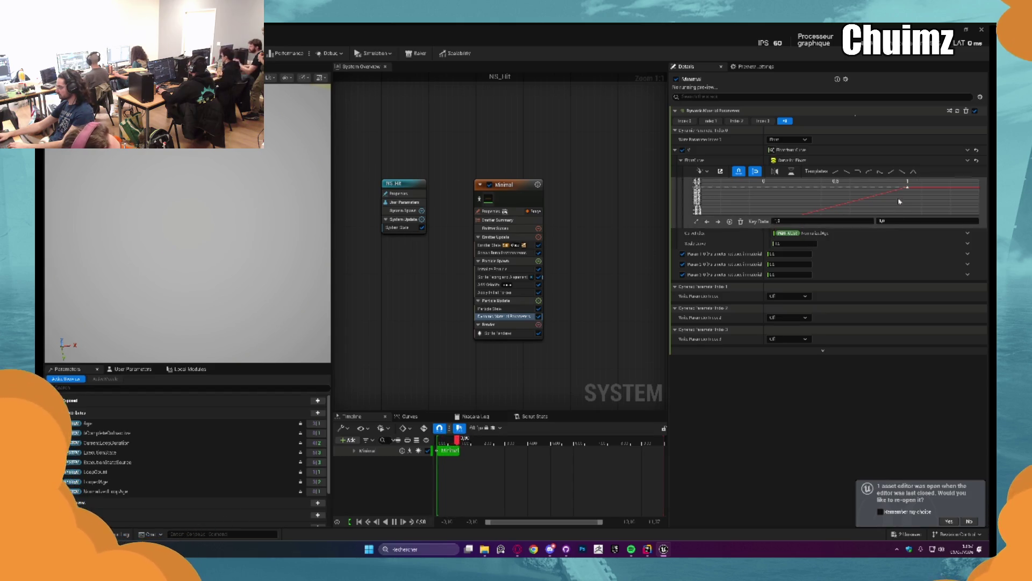
click(896, 221)
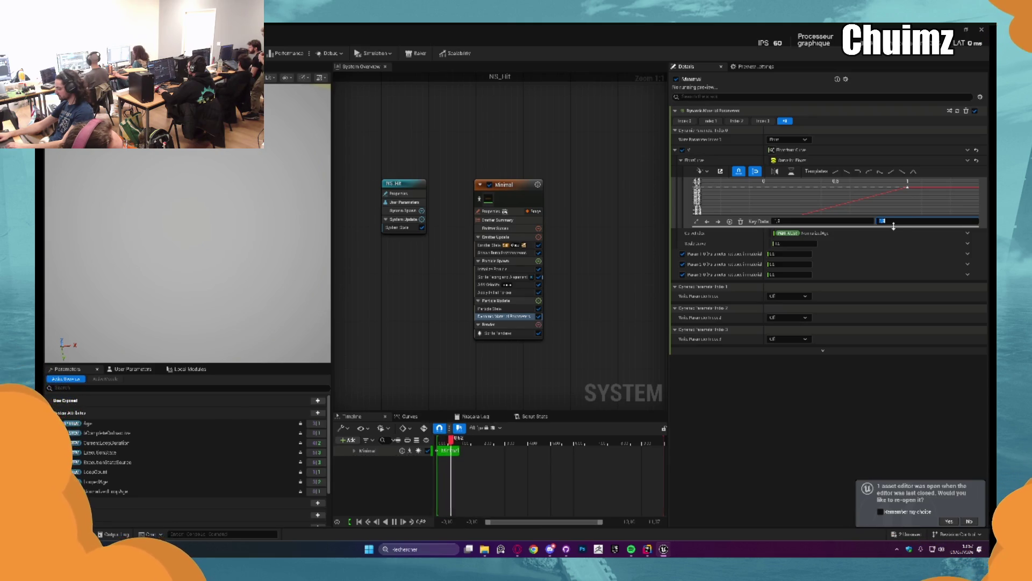
text(0.7)
key(Return)
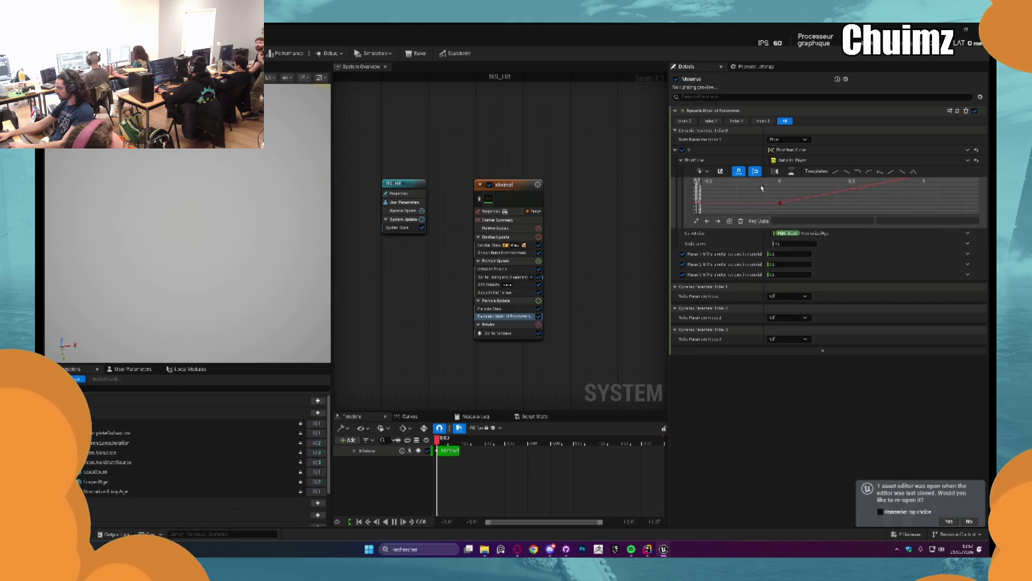
Change the curve key's value to 1.
click(895, 220)
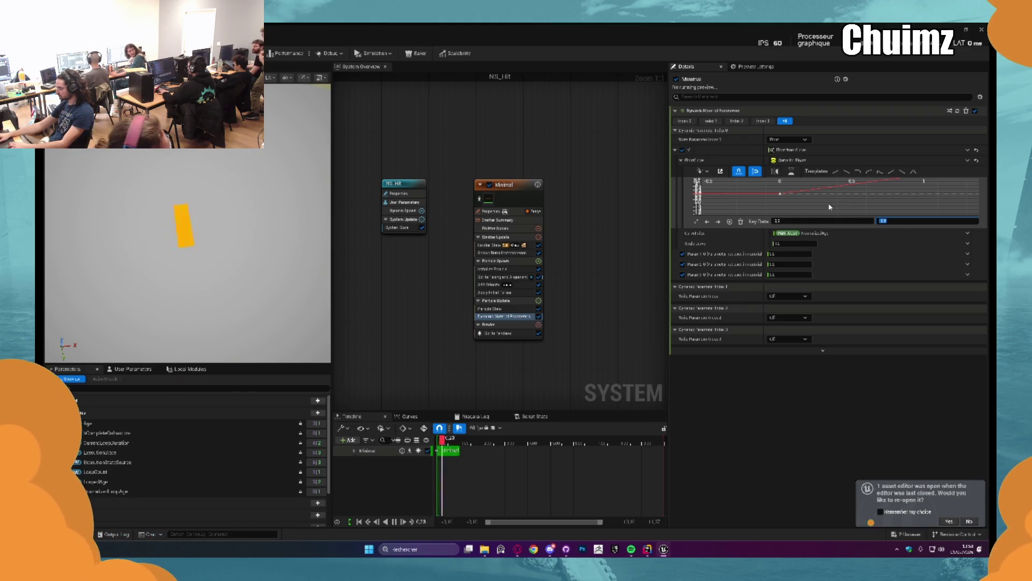
text(1)
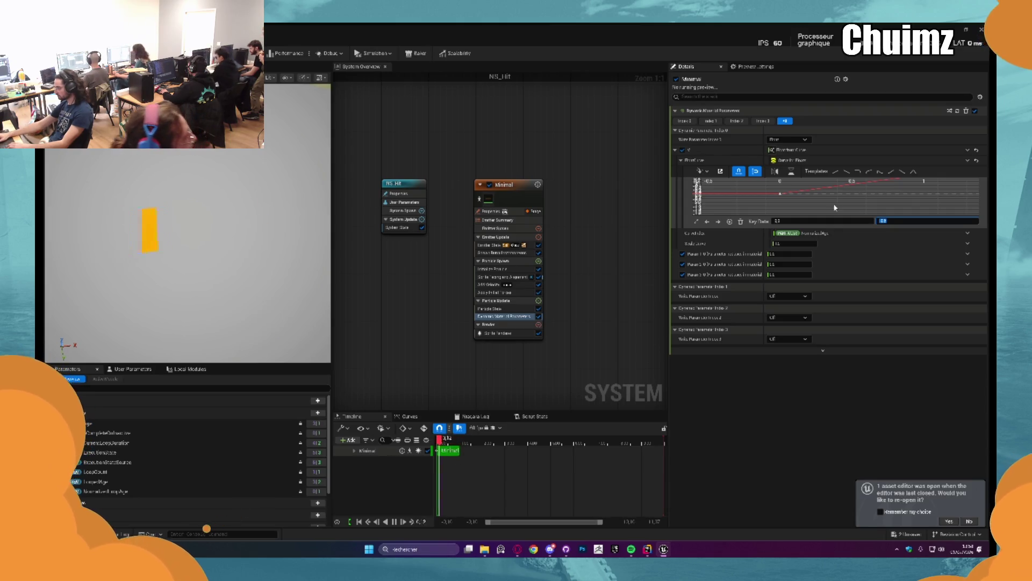
key(Return)
click(895, 221)
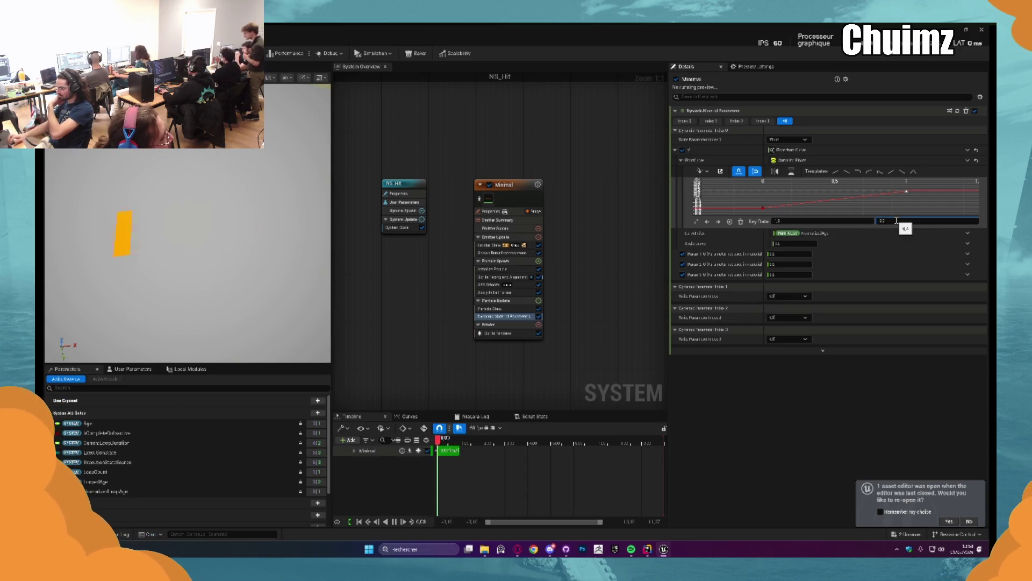
double_click(896, 220)
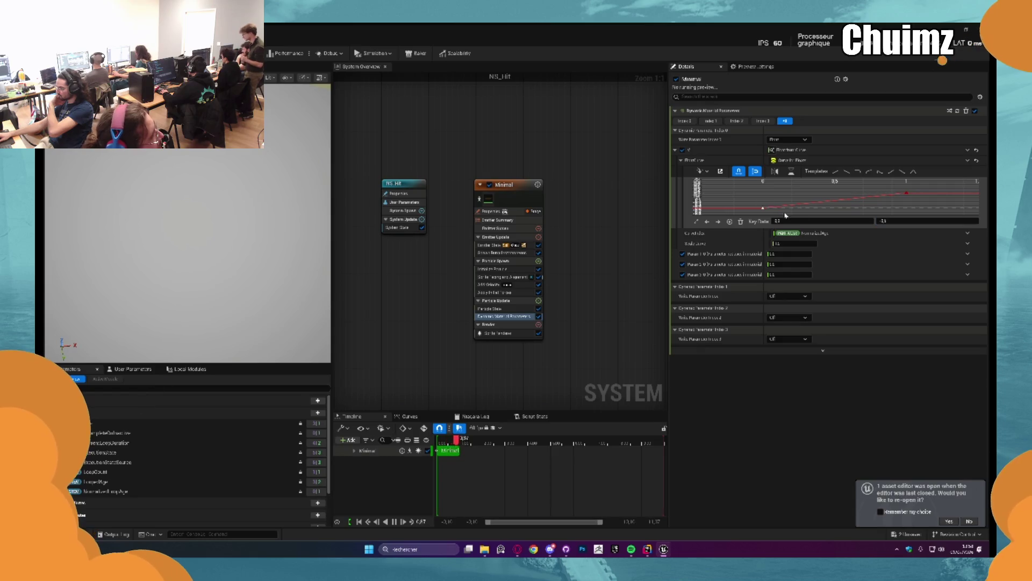
click(889, 221)
text(1)
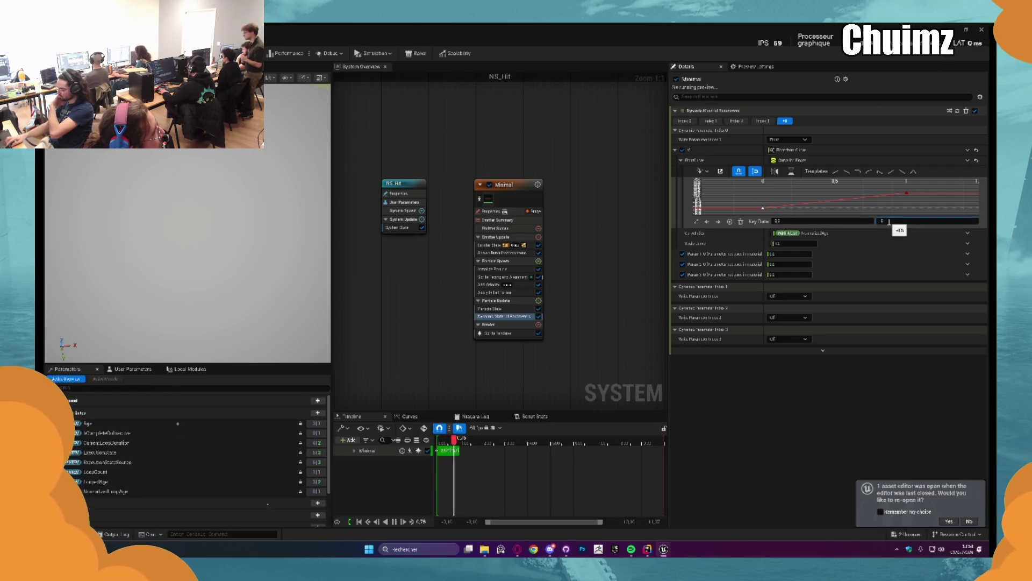
key(Return)
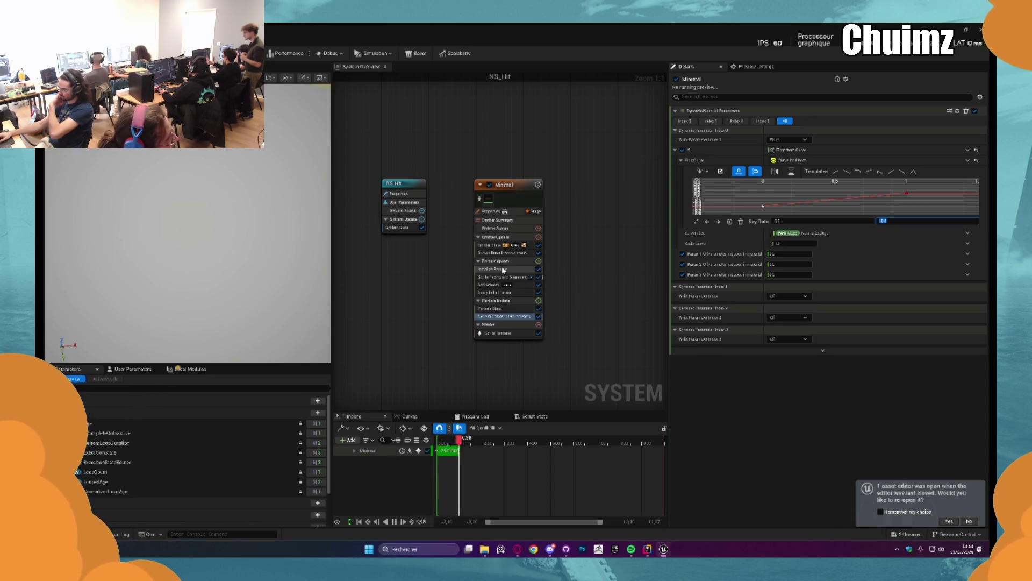
Move the later curve key to time 1.0 and return to the level.
click(906, 195)
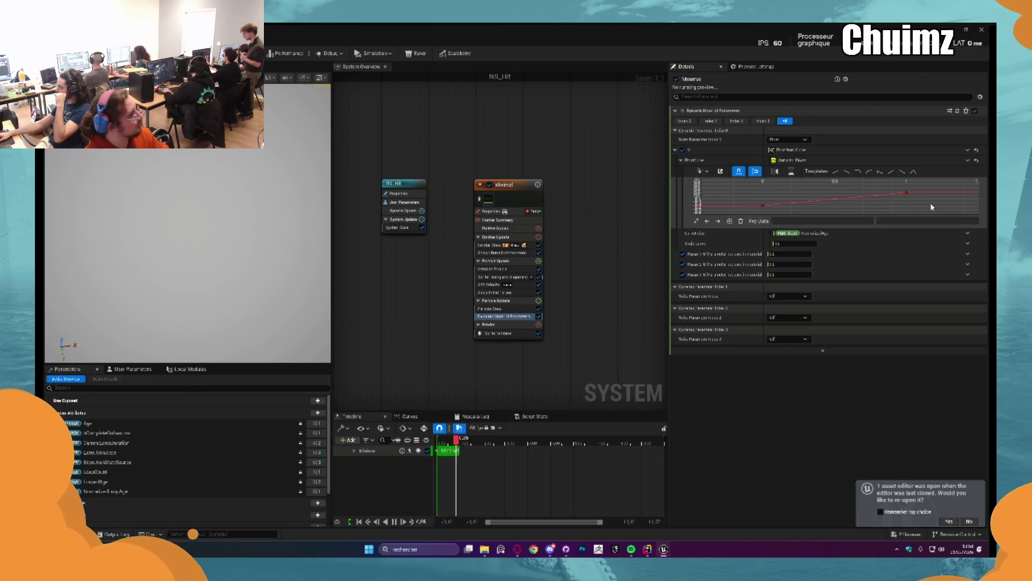
click(829, 221)
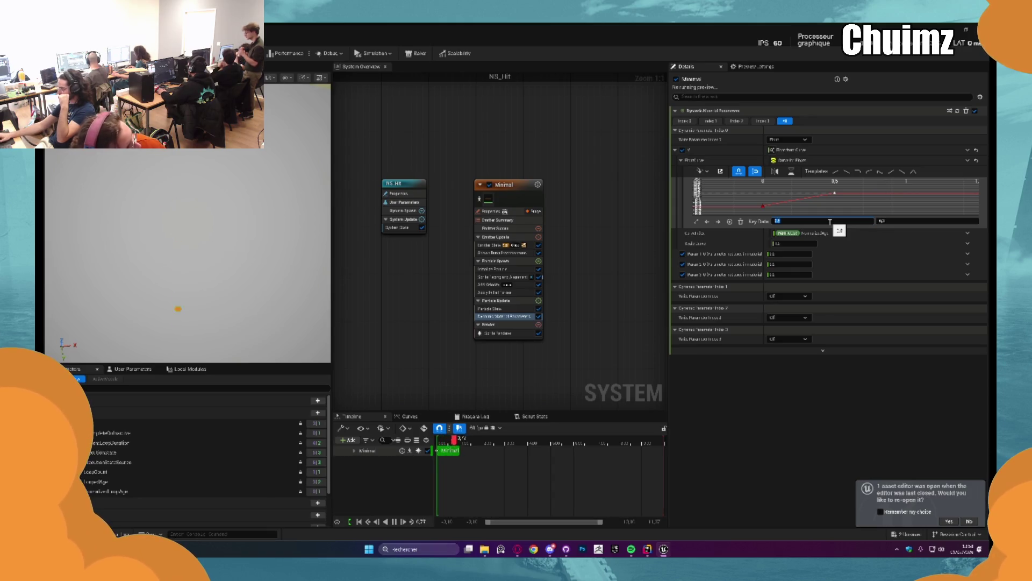
text(1)
key(Return)
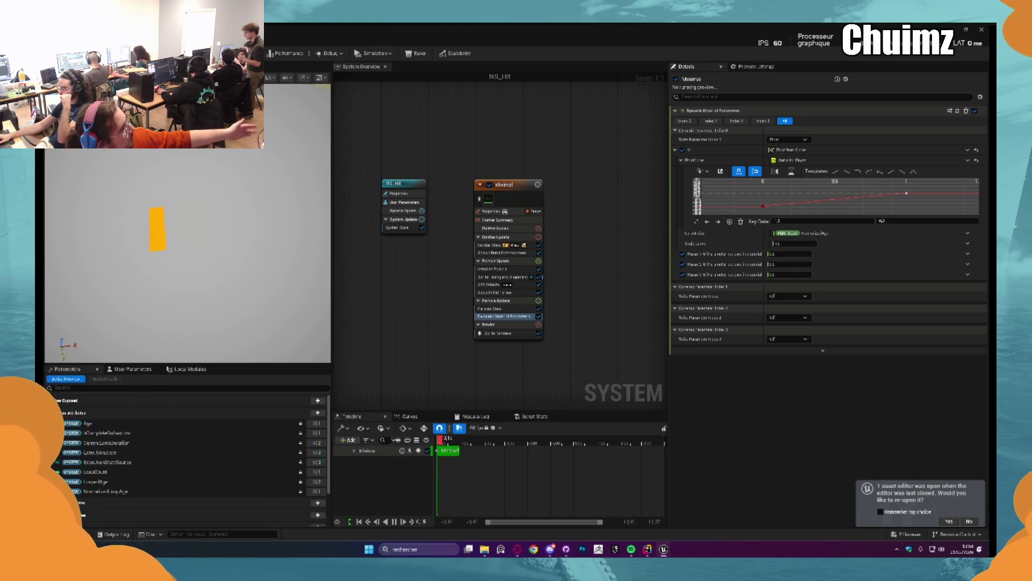
key(alt+Tab)
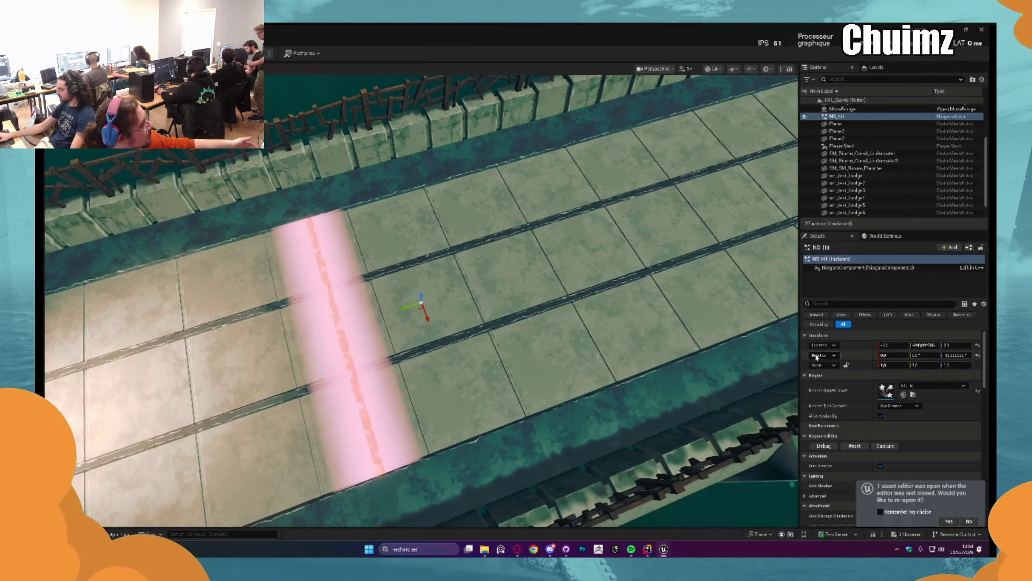
Reset NS_Hit eight times to replay the orange hit burst on the bridge.
click(855, 446)
click(861, 446)
click(867, 448)
click(867, 447)
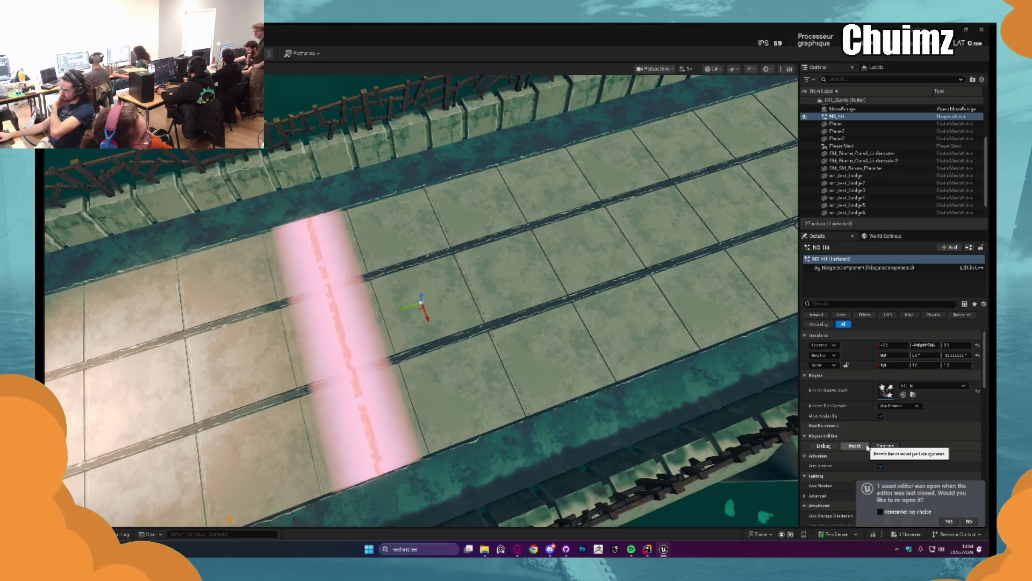
click(868, 448)
click(868, 447)
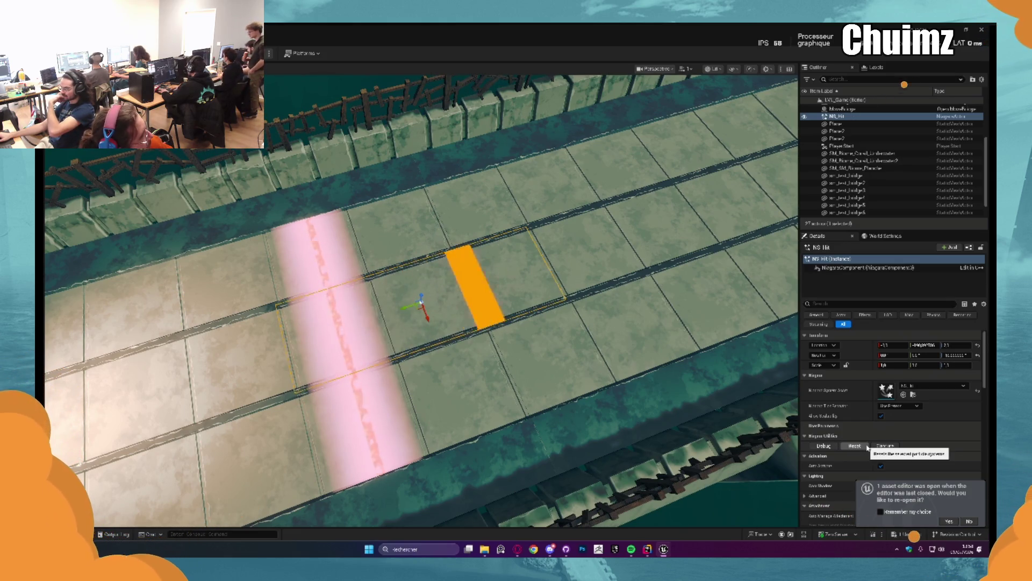
click(867, 448)
click(867, 448)
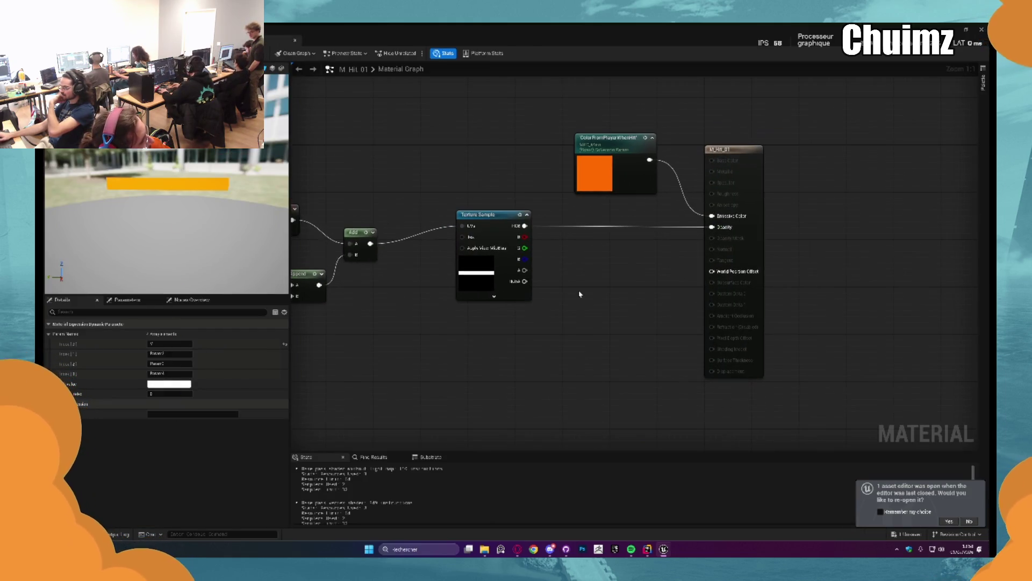
Insert a Multiply node between the Texture Sample and the material's Opacity input.
click(592, 248)
mouse_move(524, 226)
mouse_down()
mouse_move(598, 255)
mouse_move(718, 235)
mouse_move(712, 227)
mouse_up()
drag(607, 245, 608, 223)
Rename the Dynamic Parameter's second output to Opacity, wire it to Multiply B, and apply.
scroll(681, 273, down, 1)
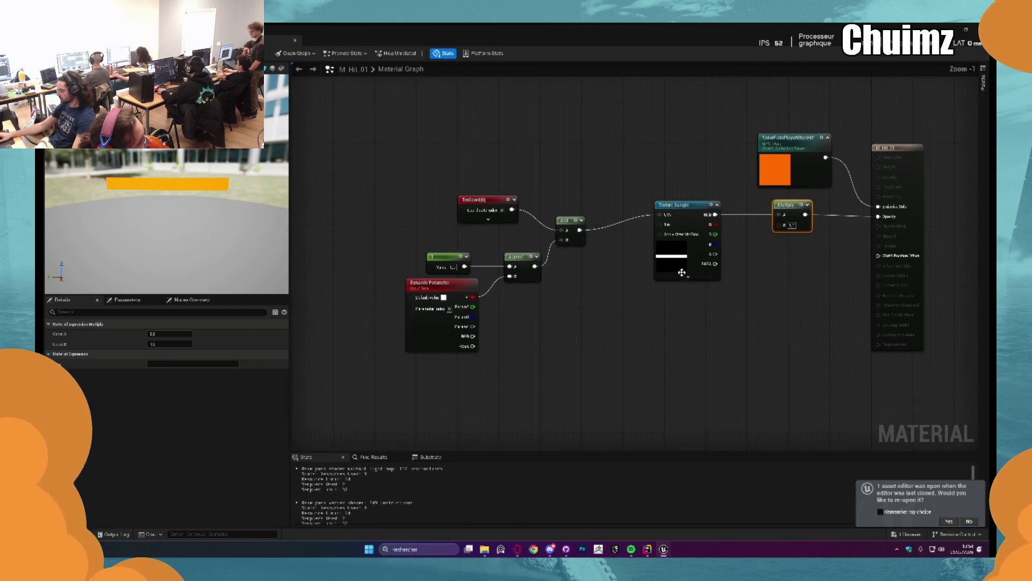
drag(682, 272, 599, 280)
click(350, 293)
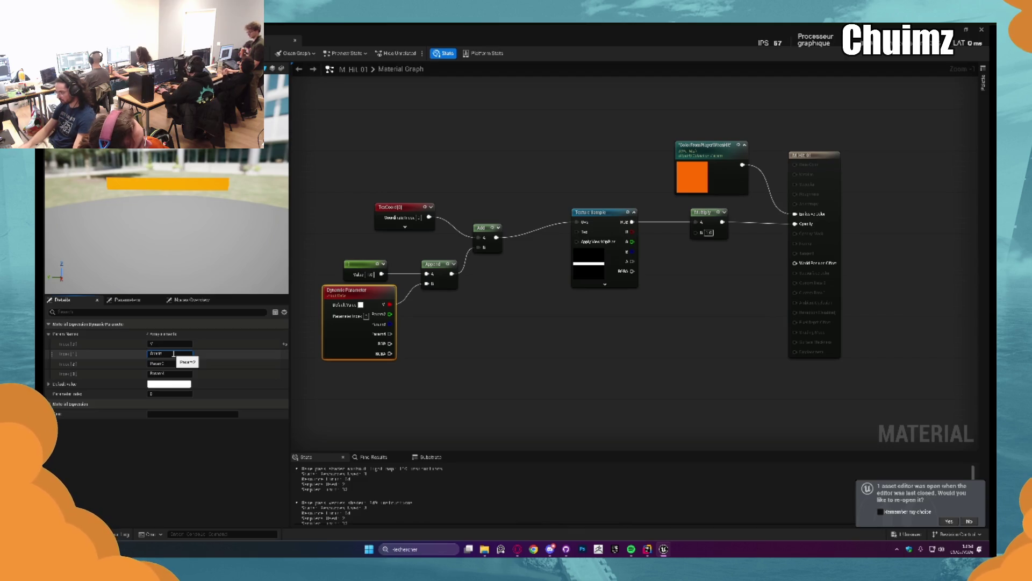
key(Return)
mouse_move(390, 314)
mouse_down()
mouse_move(709, 242)
mouse_move(699, 232)
mouse_up()
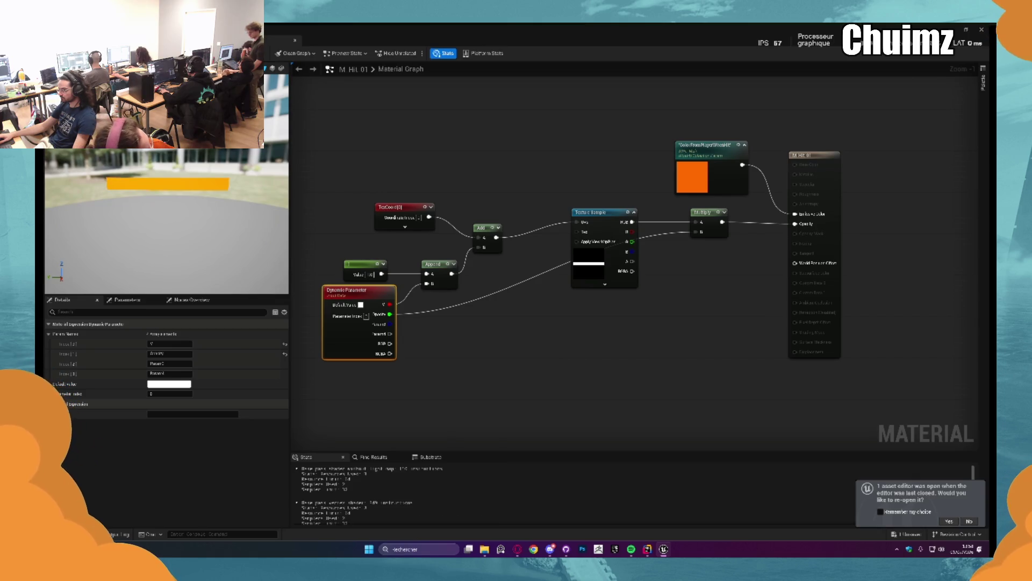
key(ctrl+s)
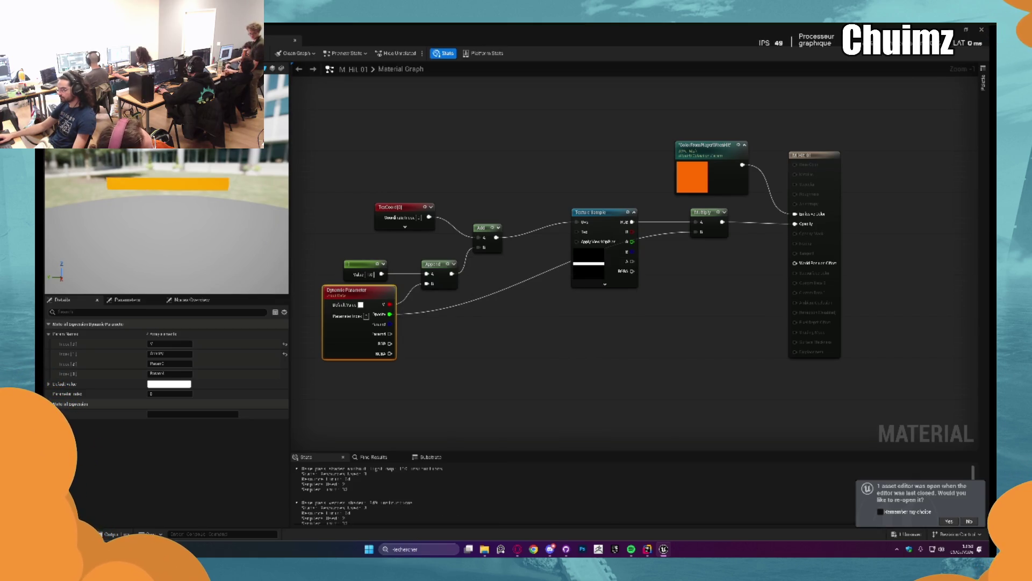
In NS_Hit, set the first dynamic material parameter, Visibility, to 1.0.
key(ctrl+Tab)
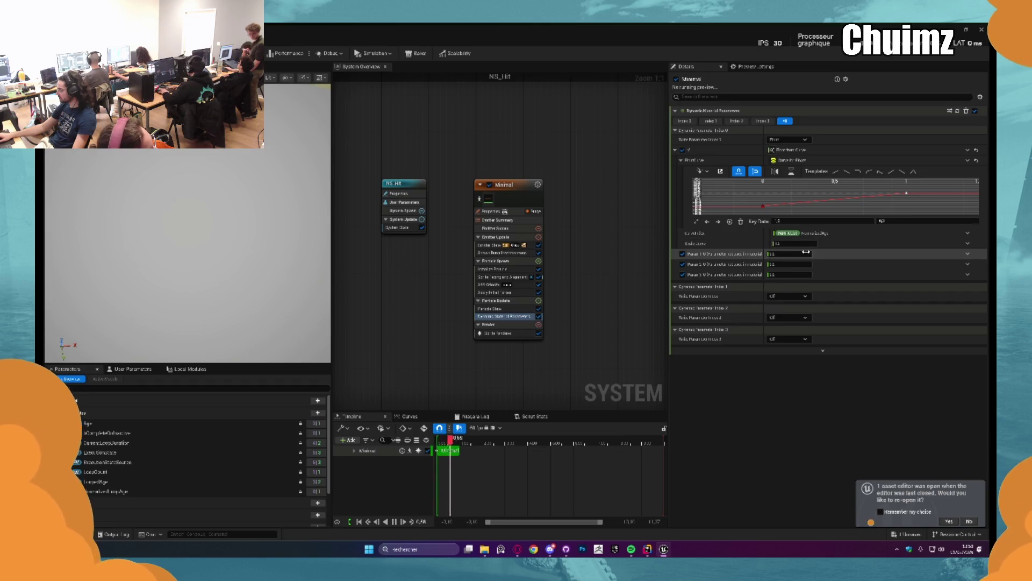
click(790, 253)
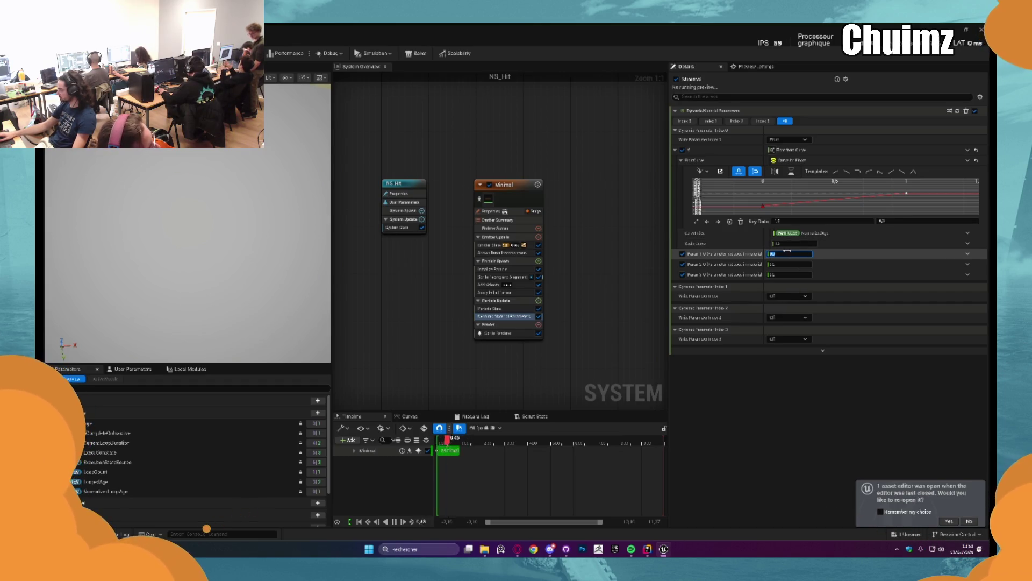
text(1)
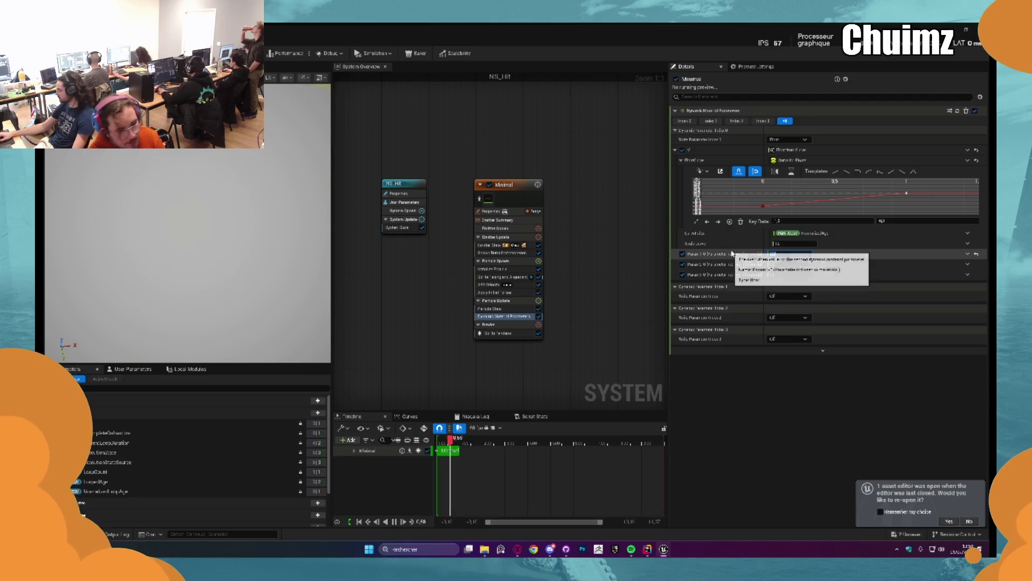
click(766, 255)
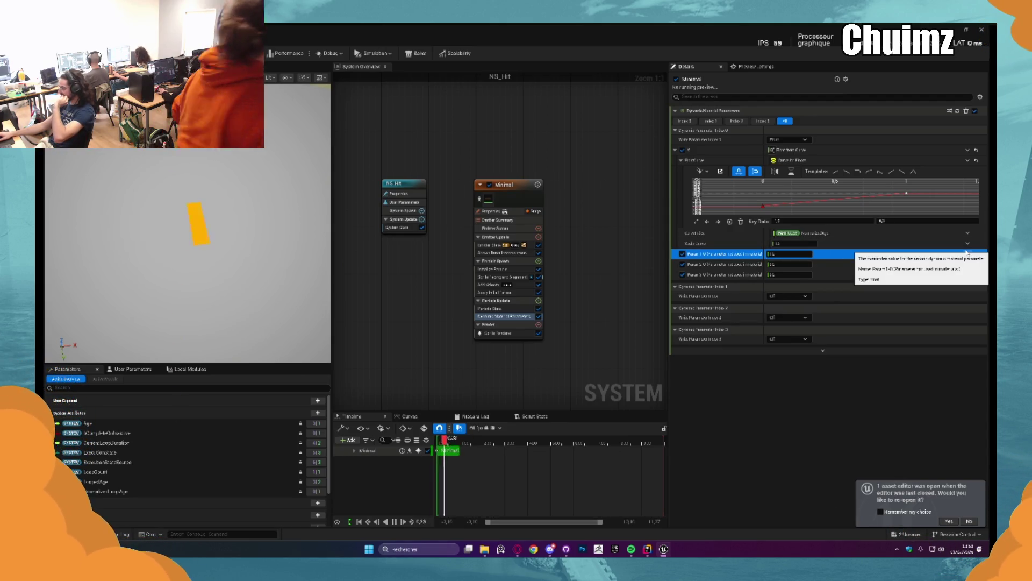
key(alt+Tab)
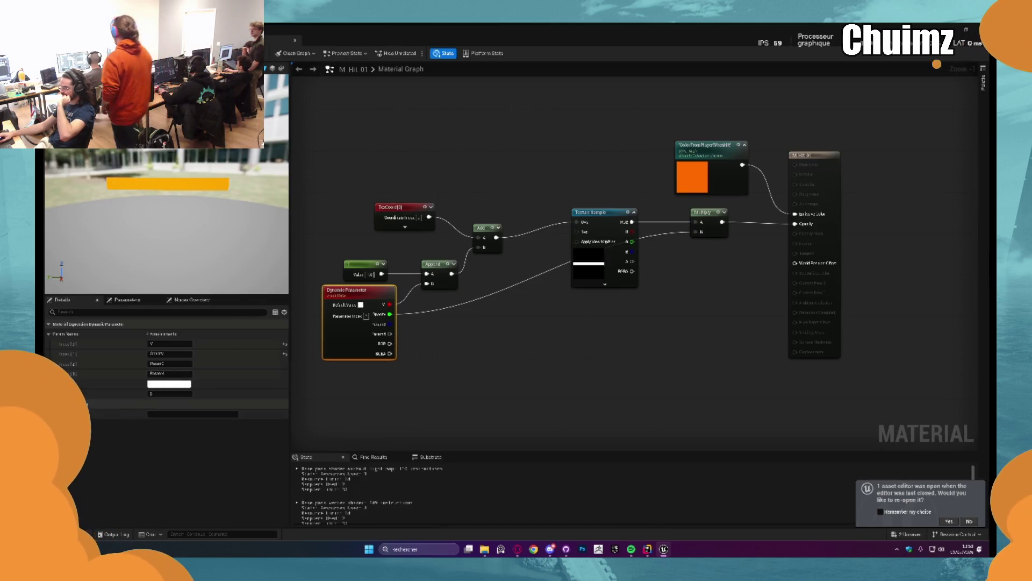
key(alt+Tab)
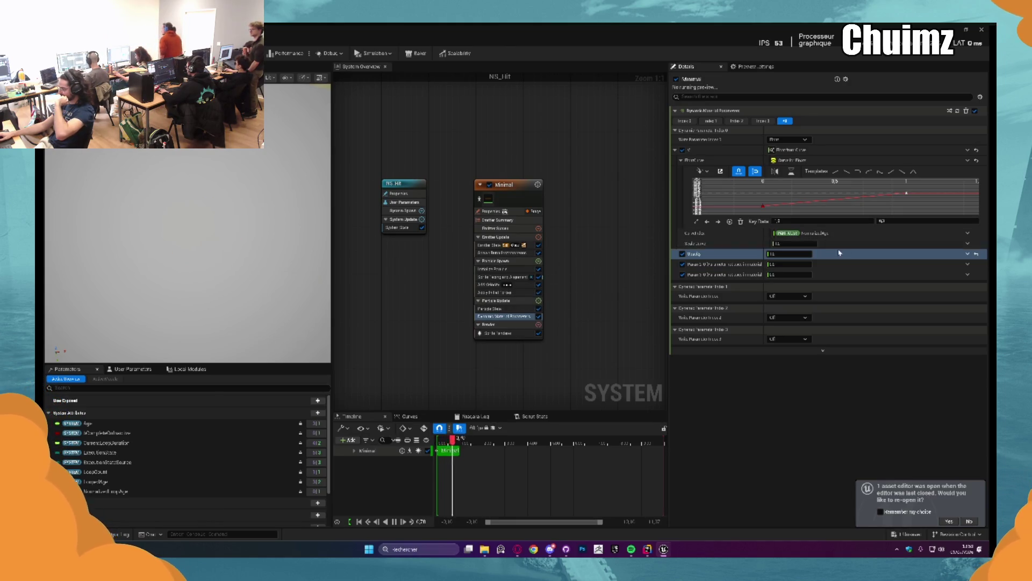
Drive Visibility with a flat-then-drop float curve and set a key's value to 0.5.
click(972, 255)
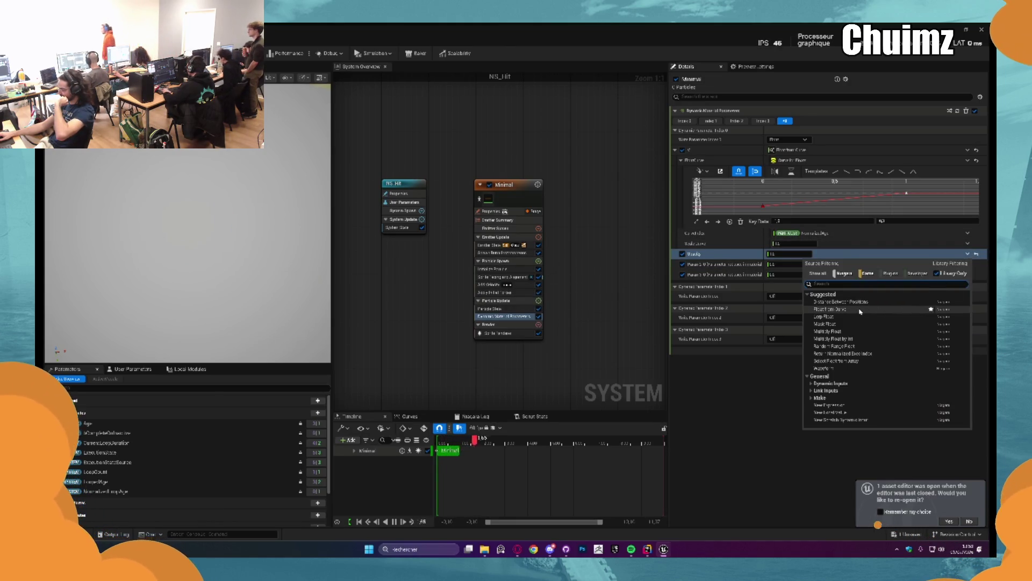
click(935, 308)
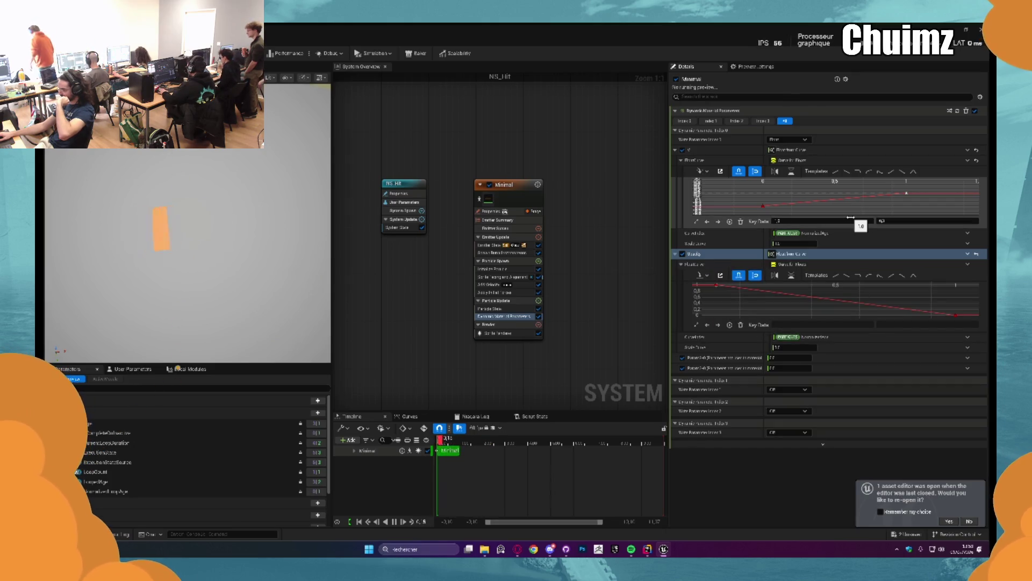
click(869, 275)
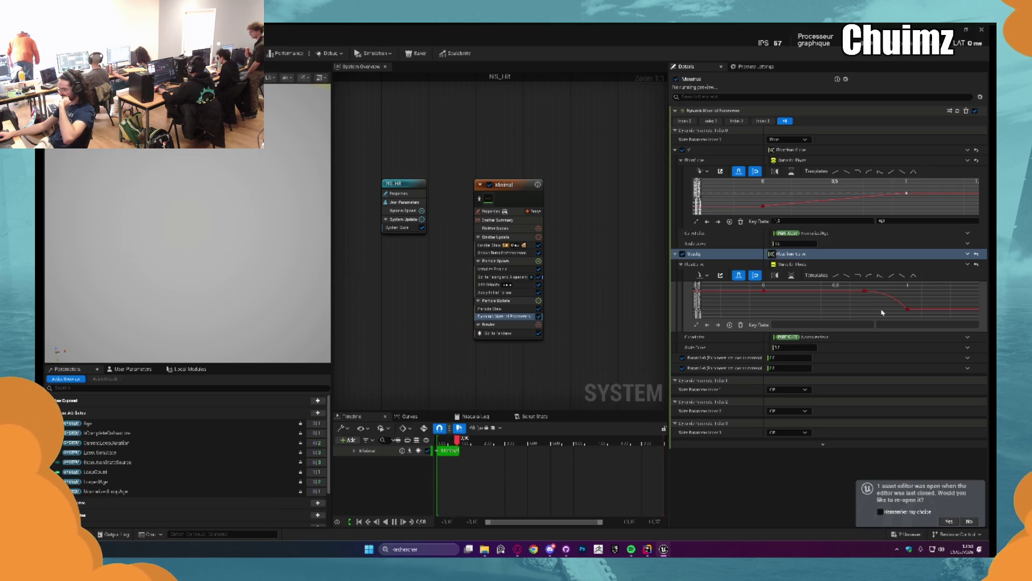
drag(854, 285, 853, 284)
click(863, 325)
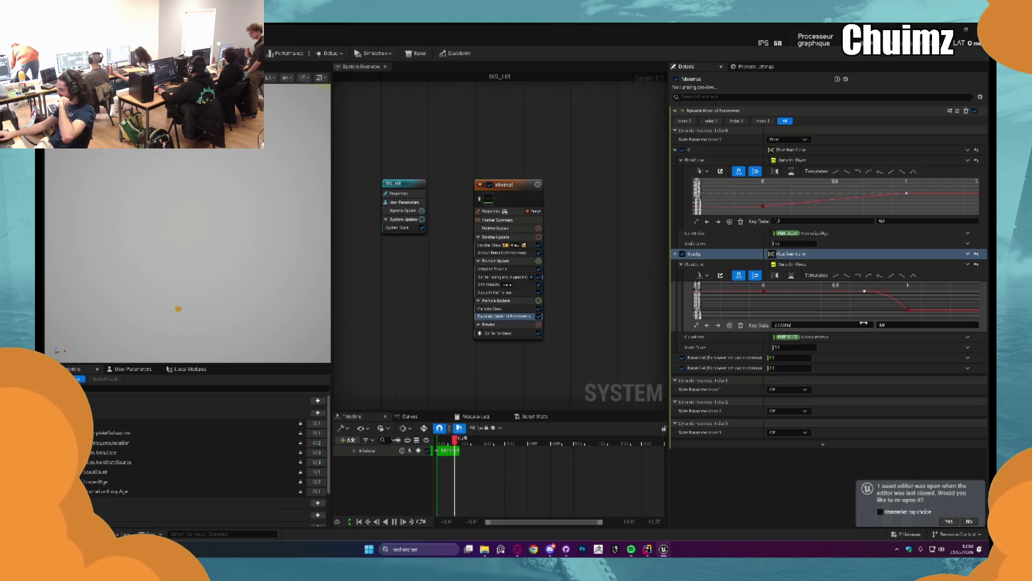
key(Return)
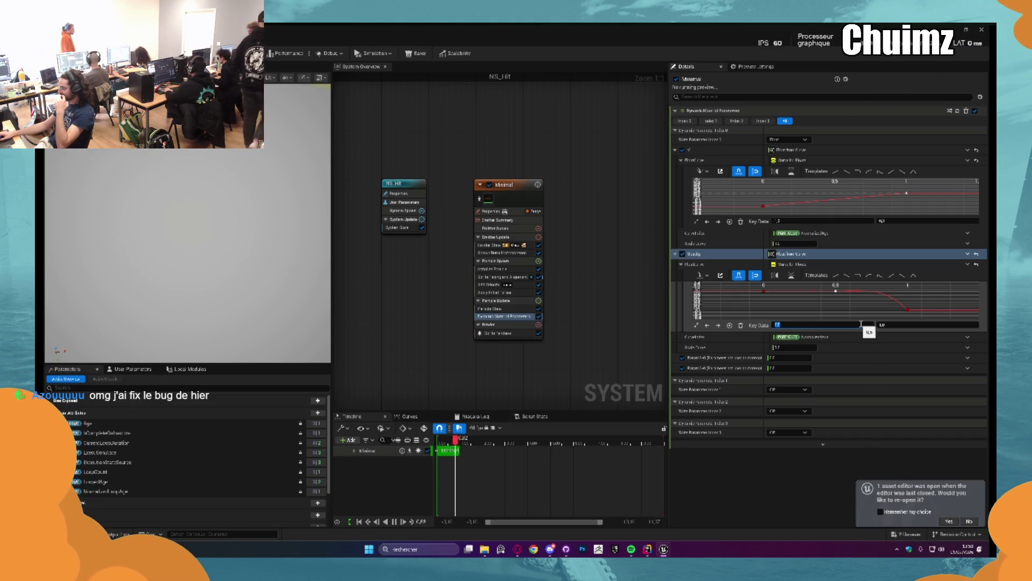
Soften the slope into the last key, flatten around the middle key, and recompile.
click(914, 317)
drag(890, 297, 852, 304)
click(836, 291)
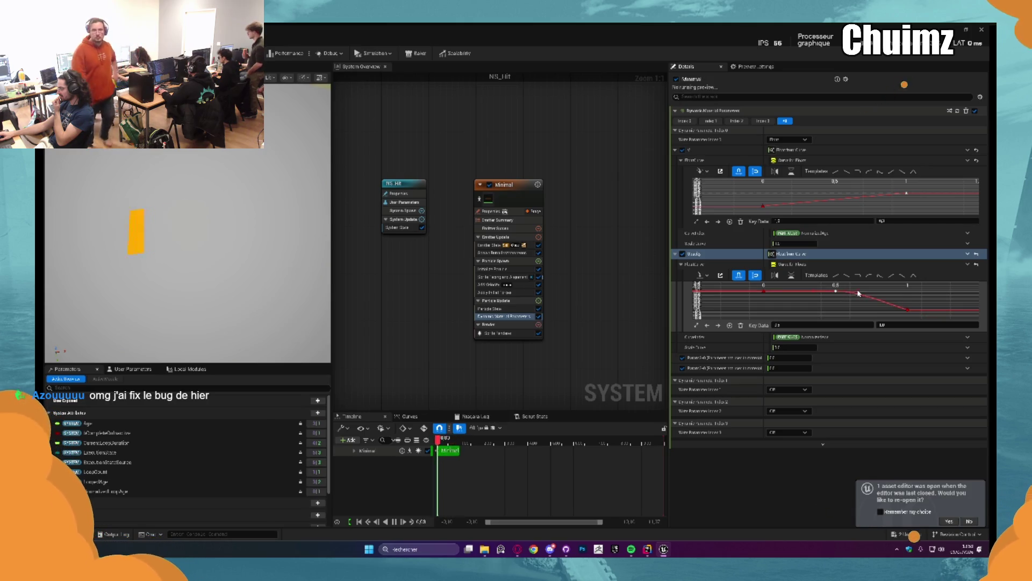
click(884, 290)
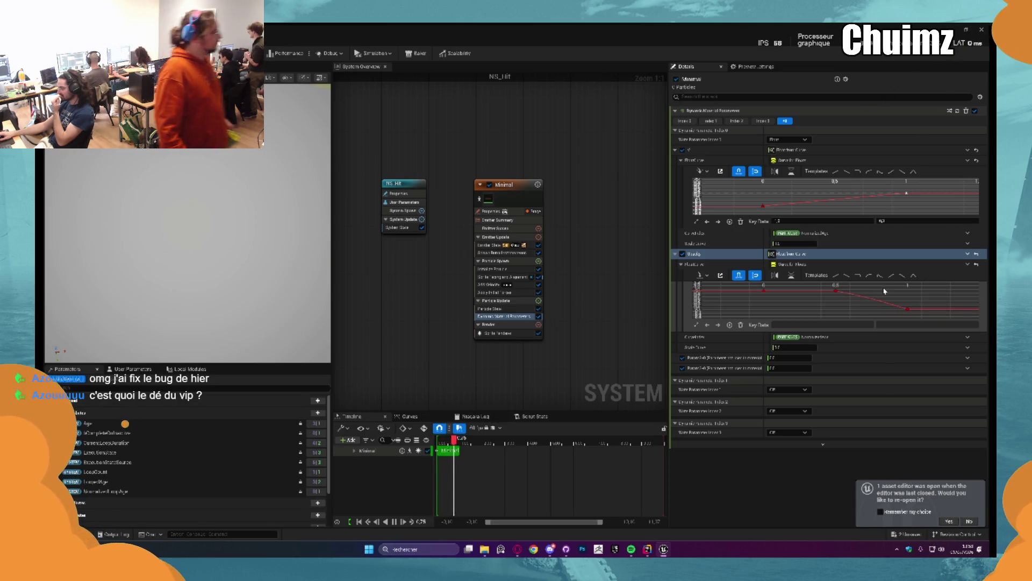
click(836, 291)
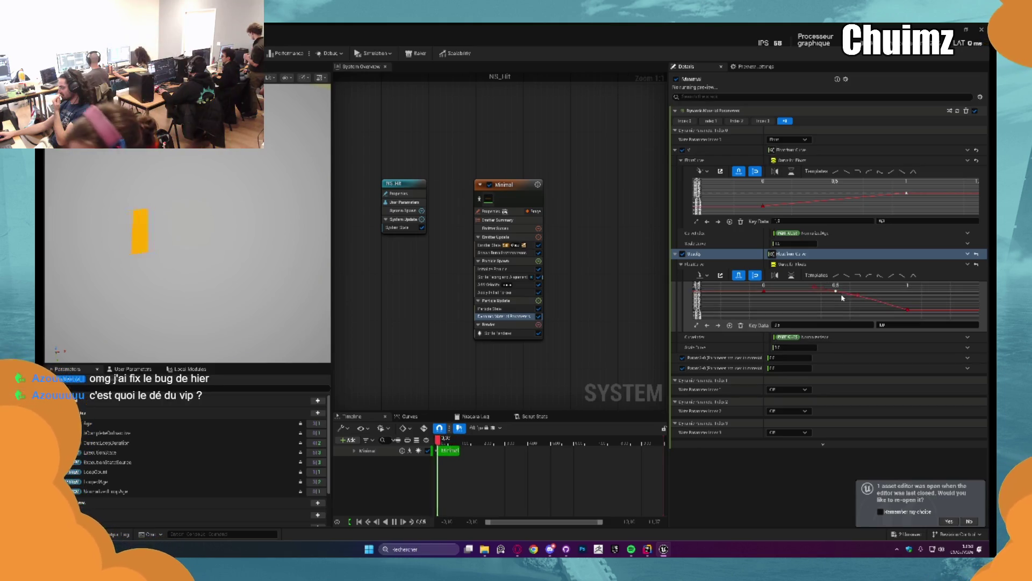
drag(821, 291, 814, 291)
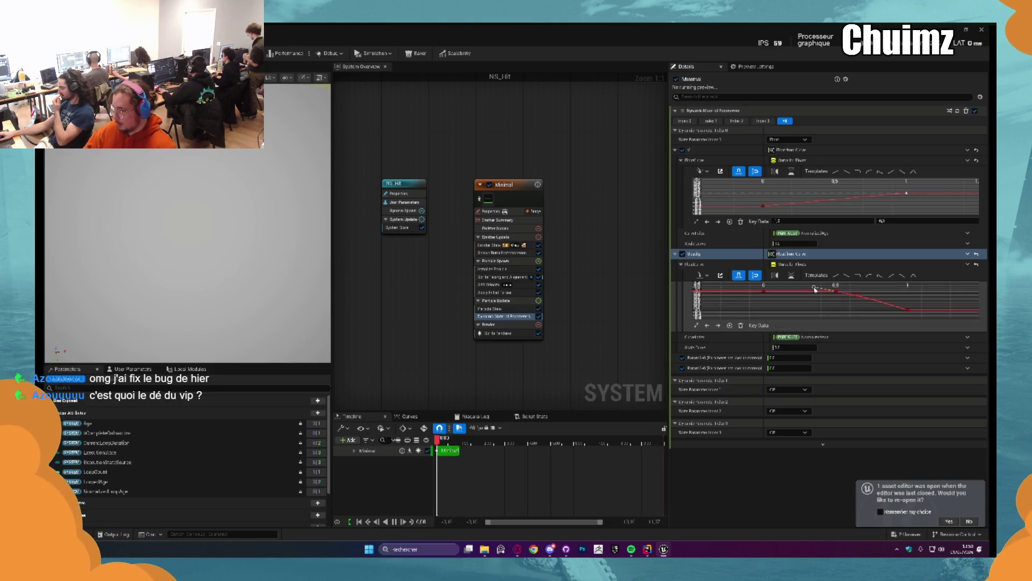
click(845, 306)
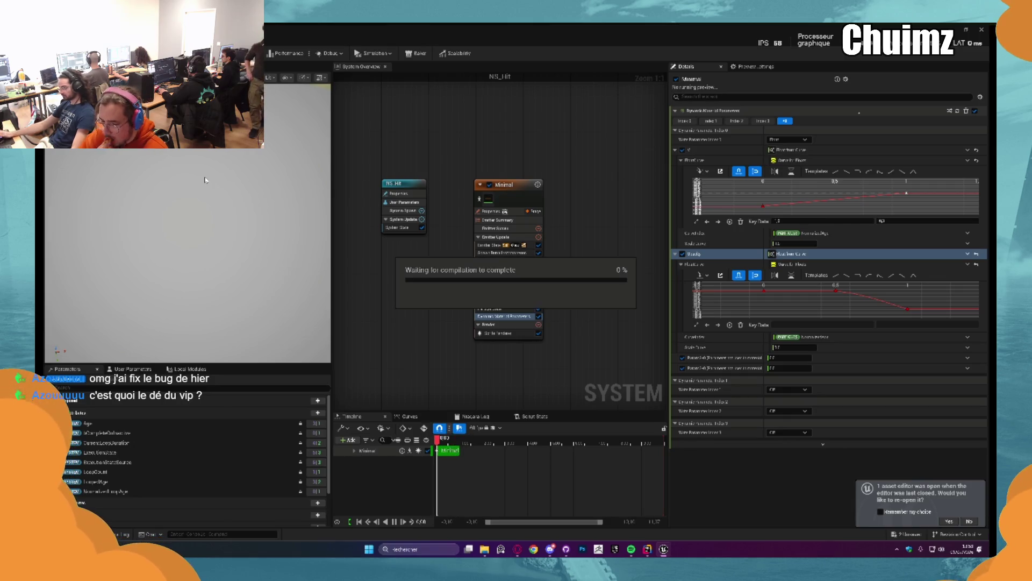
key(alt+Tab)
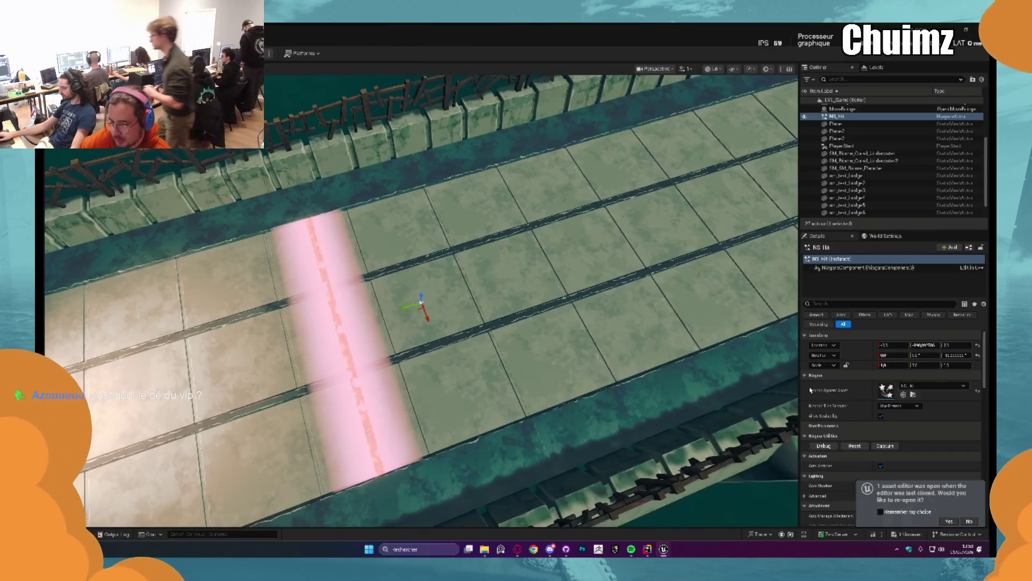
click(856, 446)
click(859, 446)
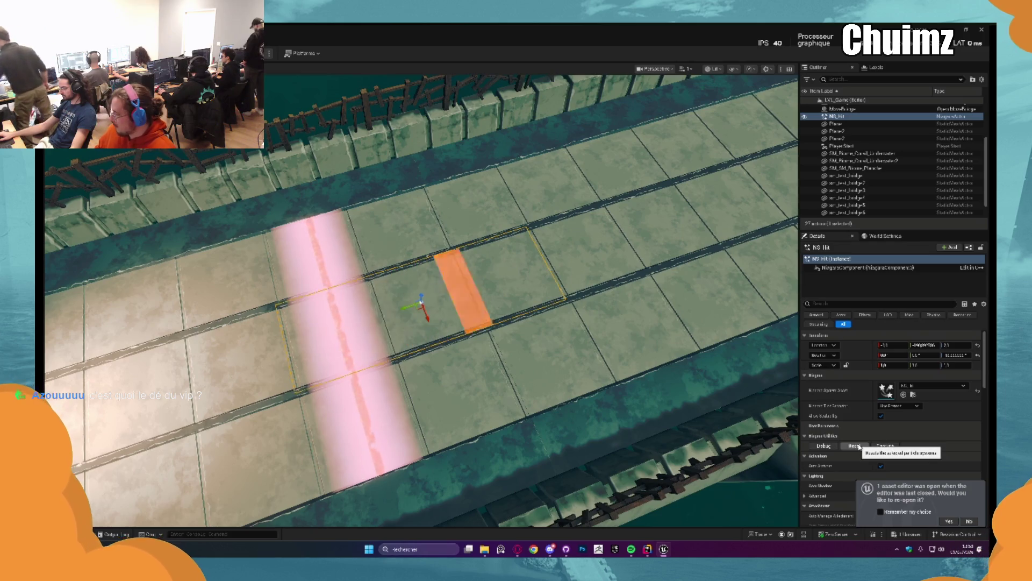
key(alt+Tab)
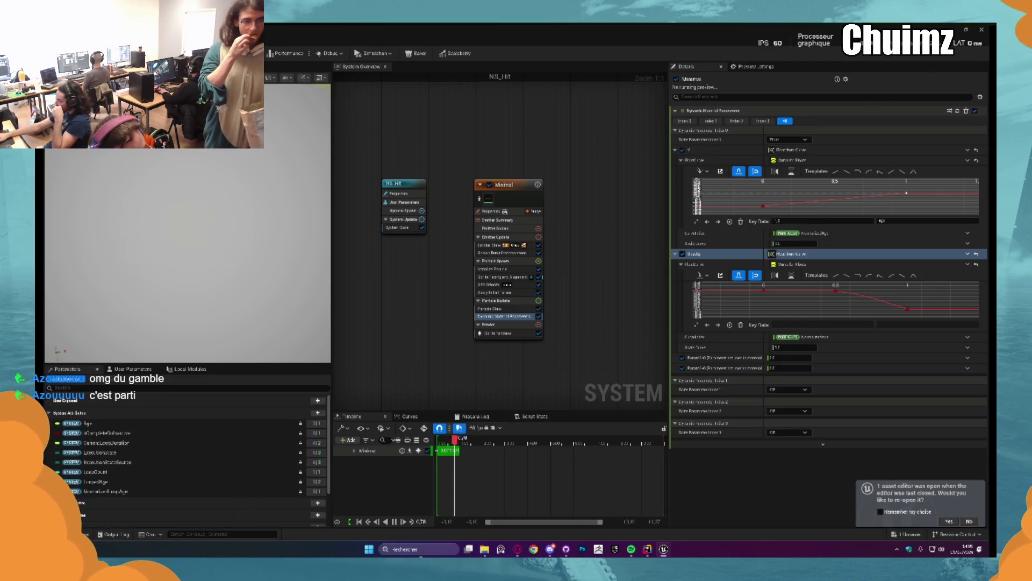
mouse_move(468, 549)
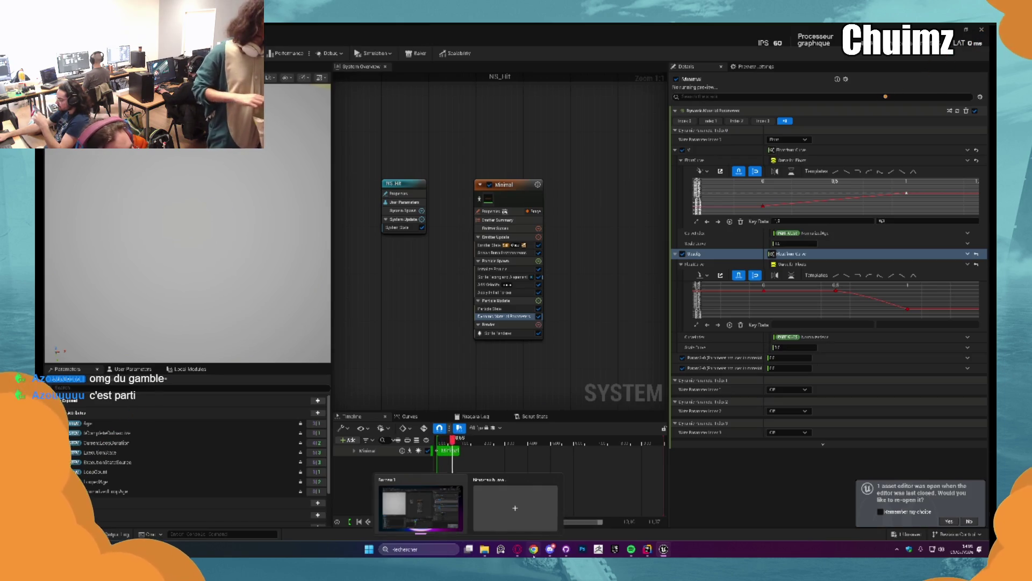
Launch Adobe Photoshop from Windows search with 'pho' and start a new document.
click(432, 551)
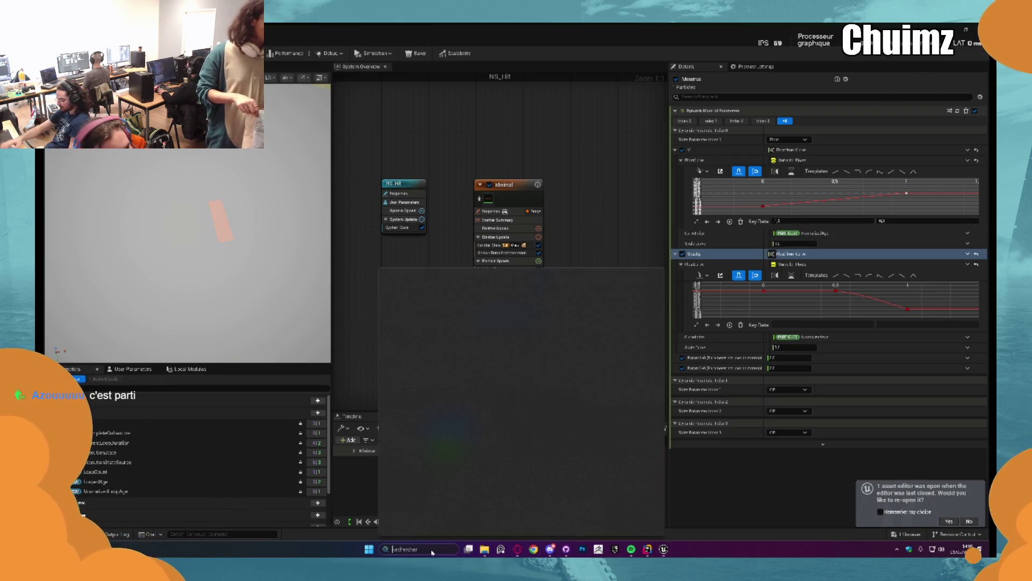
text(pho)
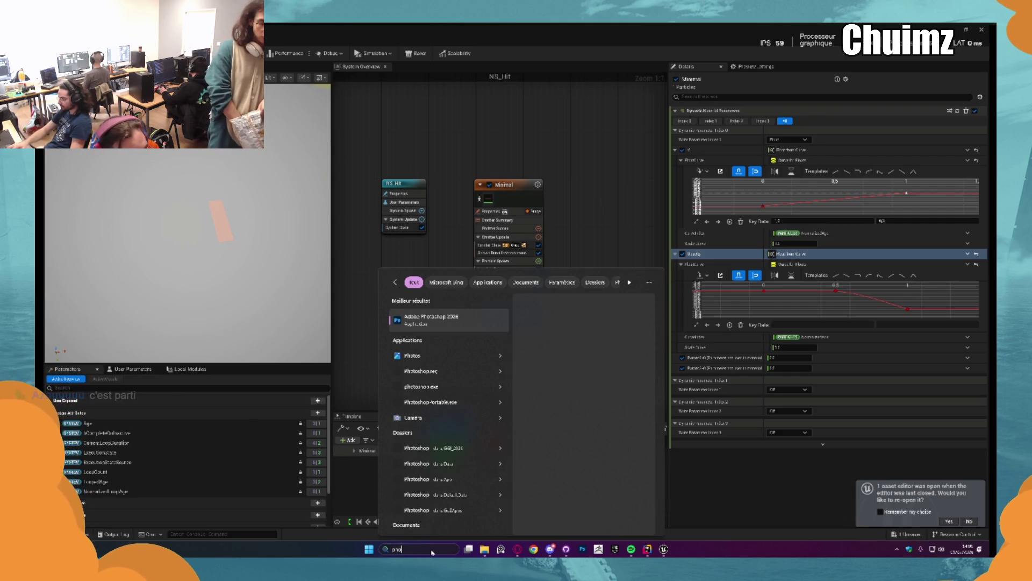
key(Return)
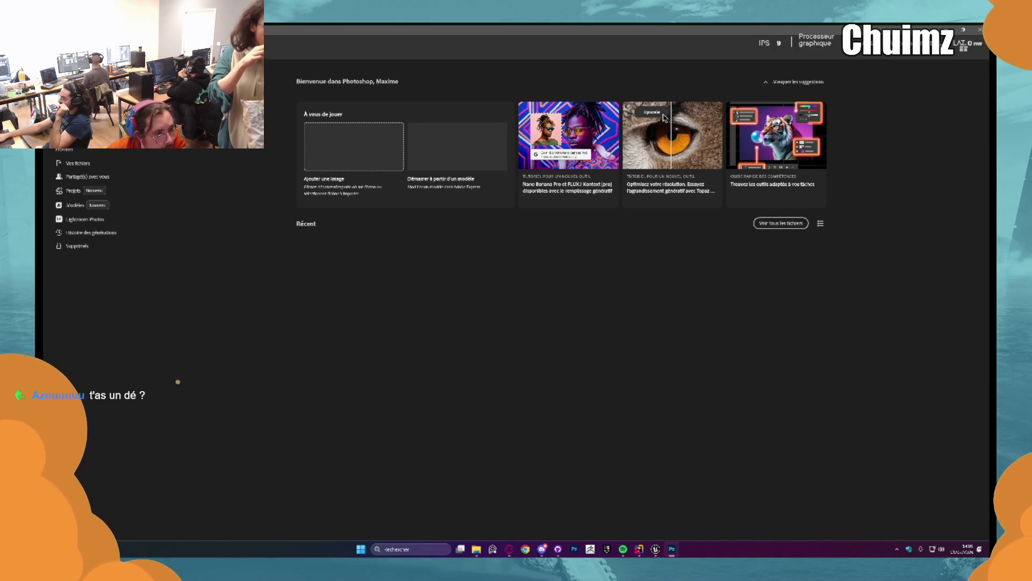
click(334, 133)
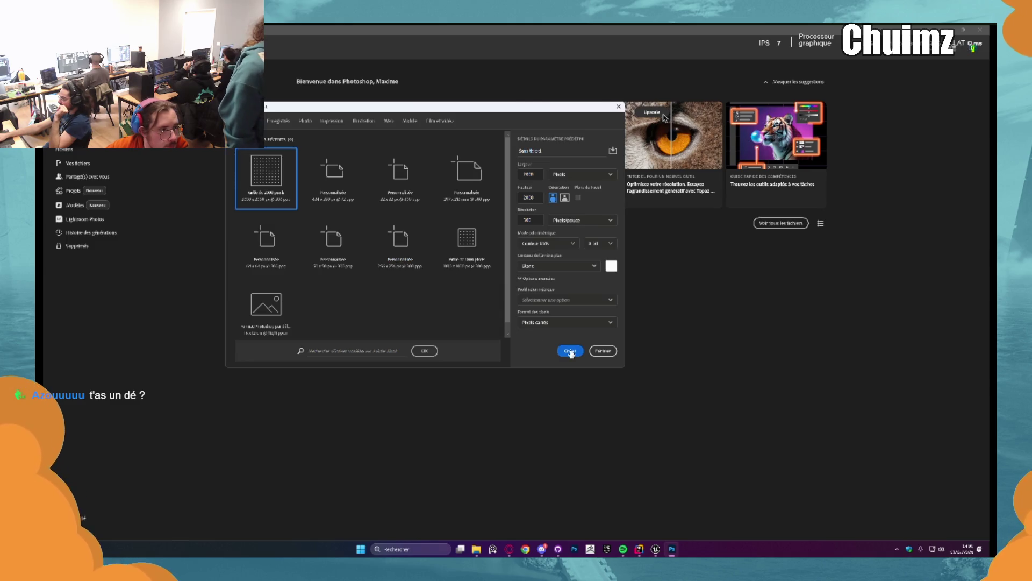
Create the new document and fill its background with black.
click(571, 352)
key(x)
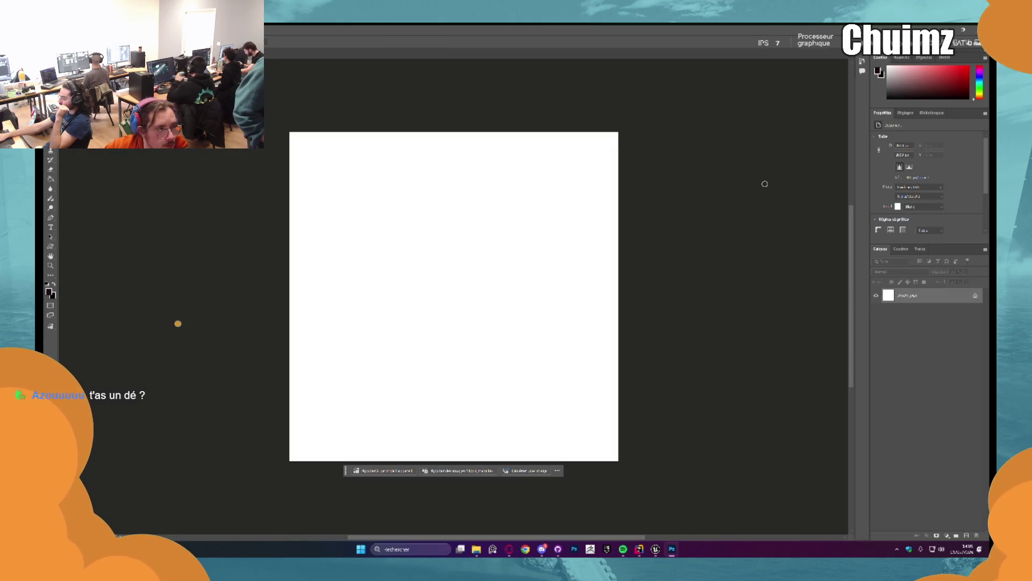
click(51, 180)
click(394, 242)
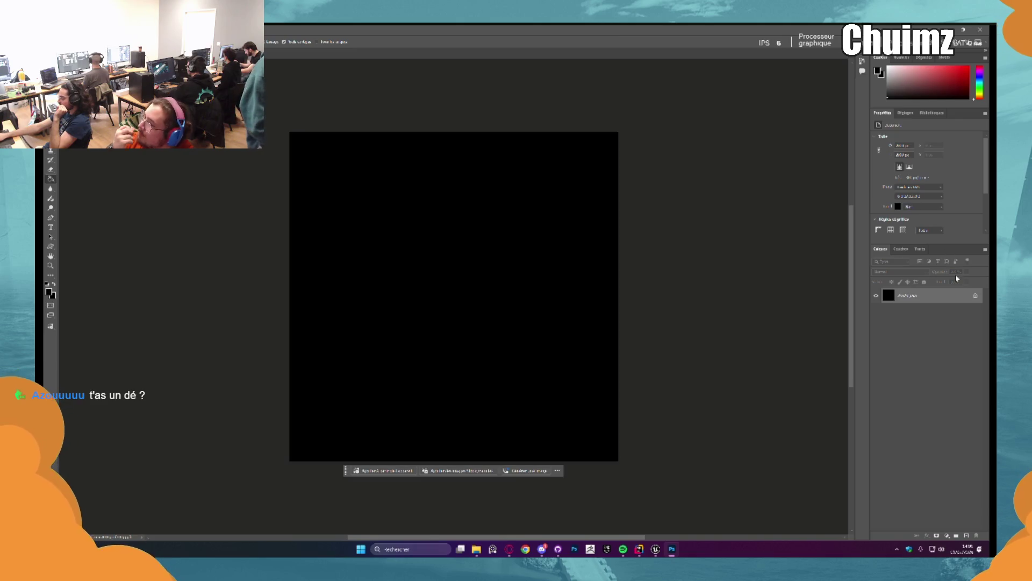
On a new layer, fill a circular elliptical selection with white.
key(ctrl+shift+alt+n)
key(x)
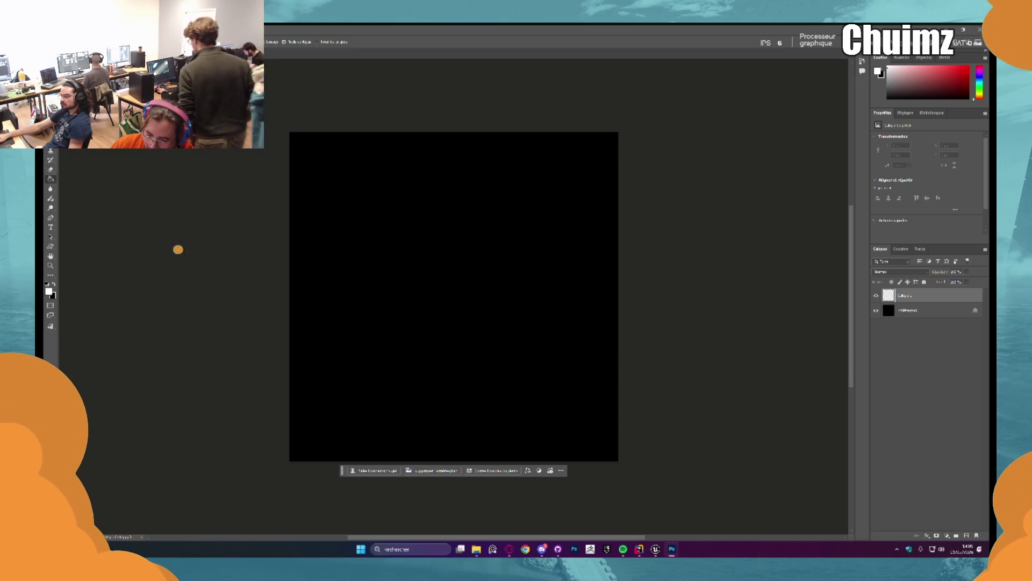
key(m)
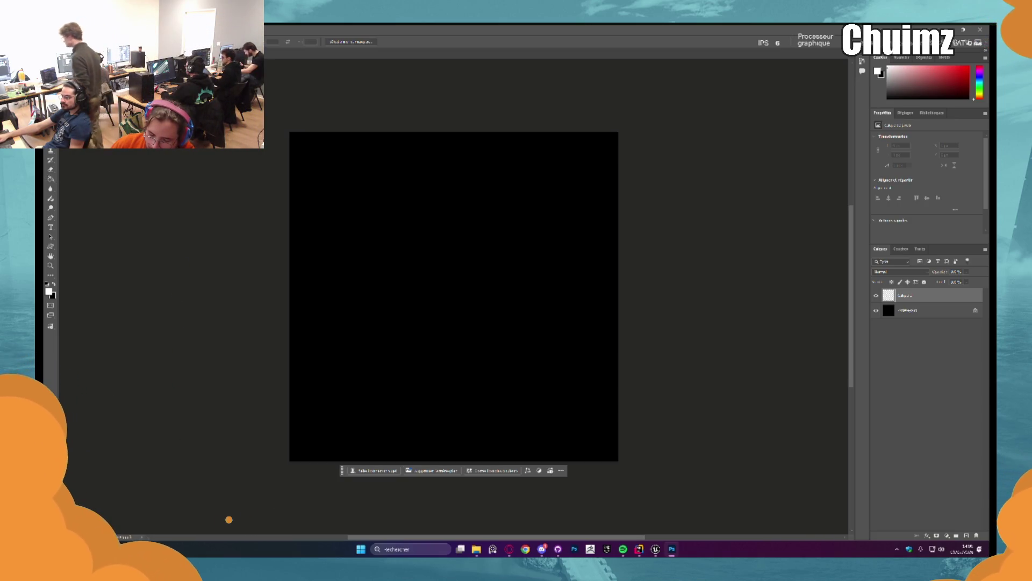
drag(388, 222, 570, 376)
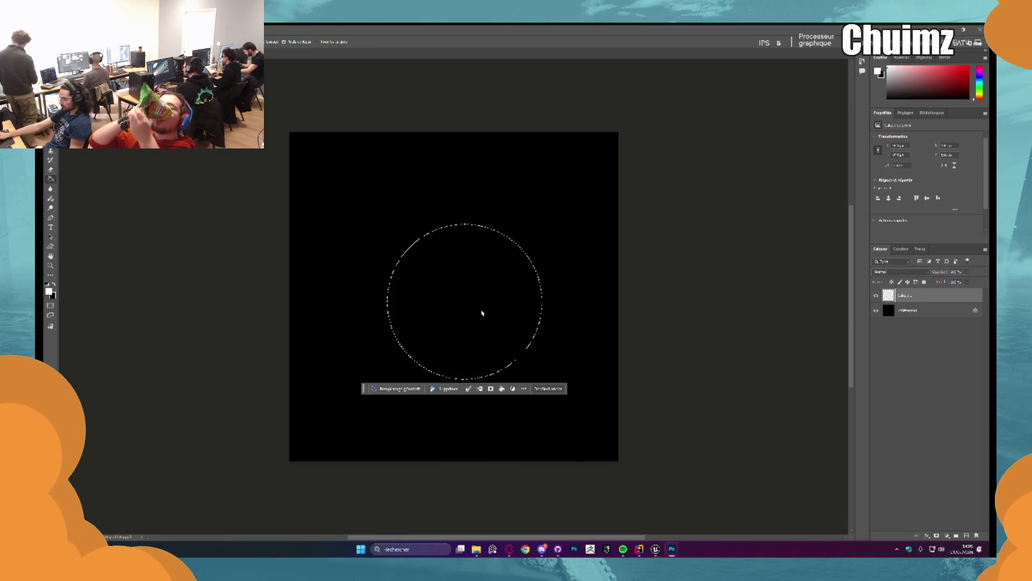
key(alt+BackSpace)
key(ctrl+d)
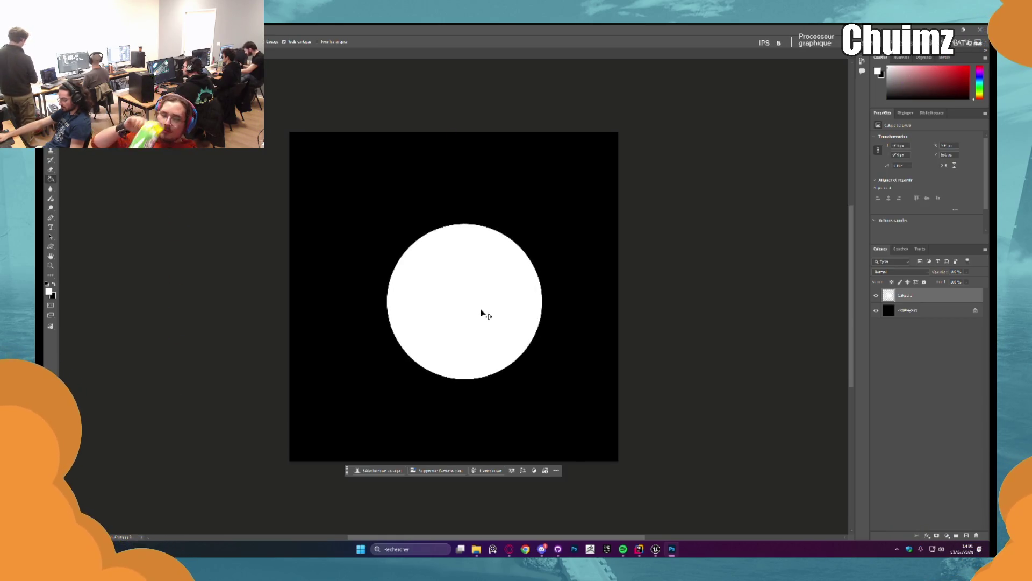
Centre the white circle, duplicate its layer, and invert the copy to black.
key(ctrl+t)
drag(481, 311, 464, 302)
key(Return)
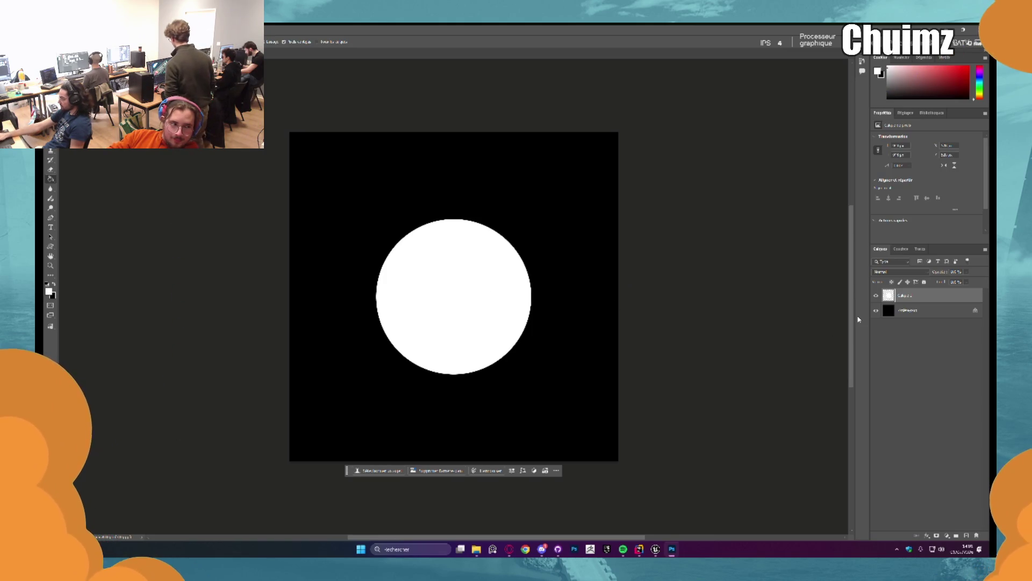
key(ctrl+j)
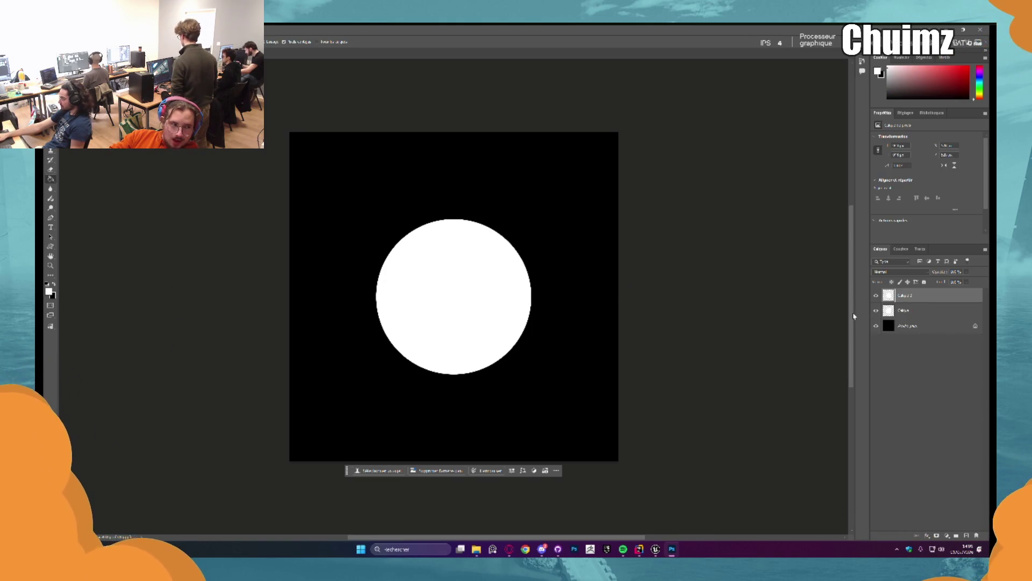
key(ctrl+i)
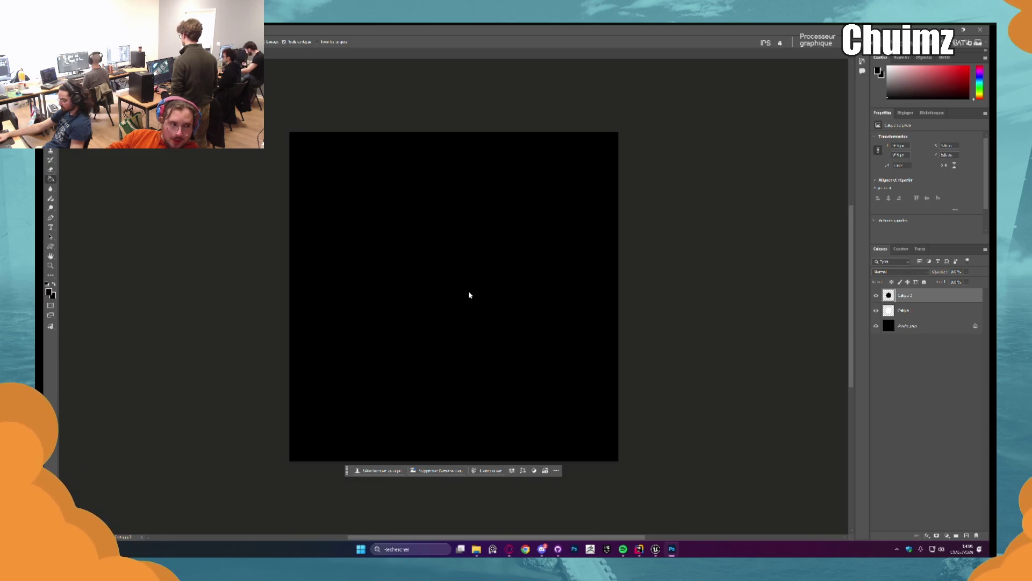
Shift the black circle copy left, leaving a thin white crescent on the right.
key(ctrl+t)
drag(474, 297, 457, 300)
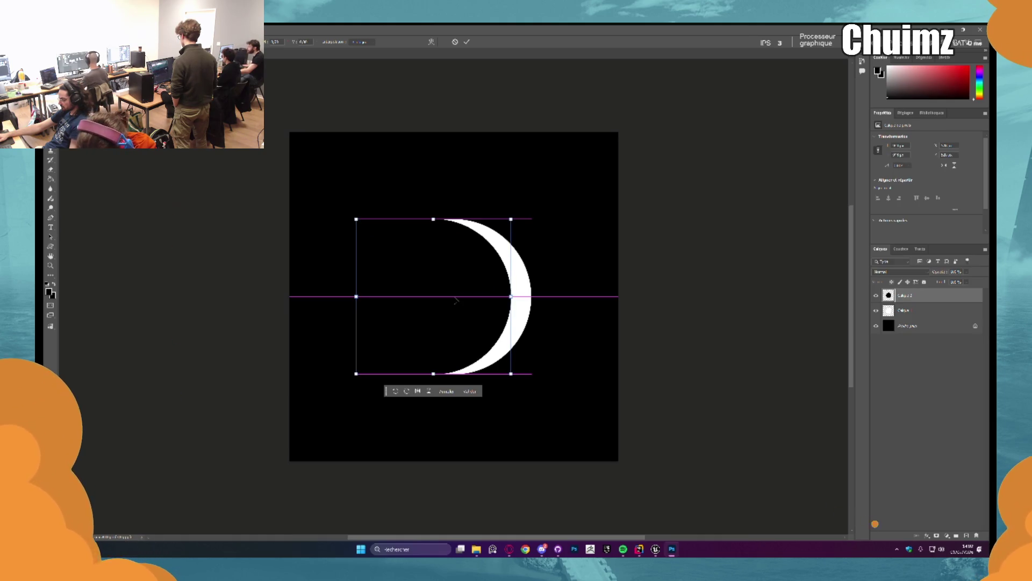
key(Return)
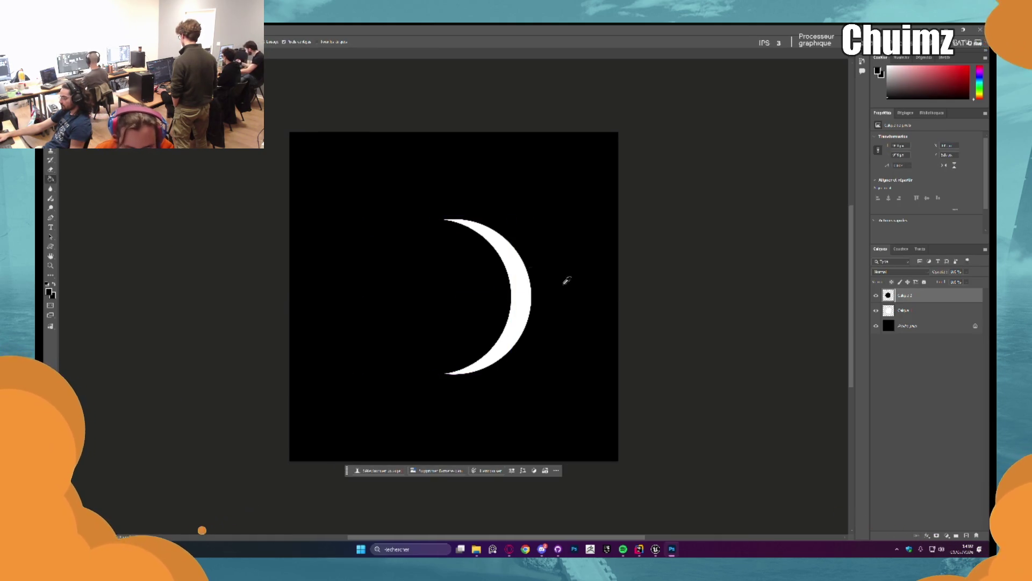
scroll(493, 235, down, 1)
scroll(493, 235, up, 2)
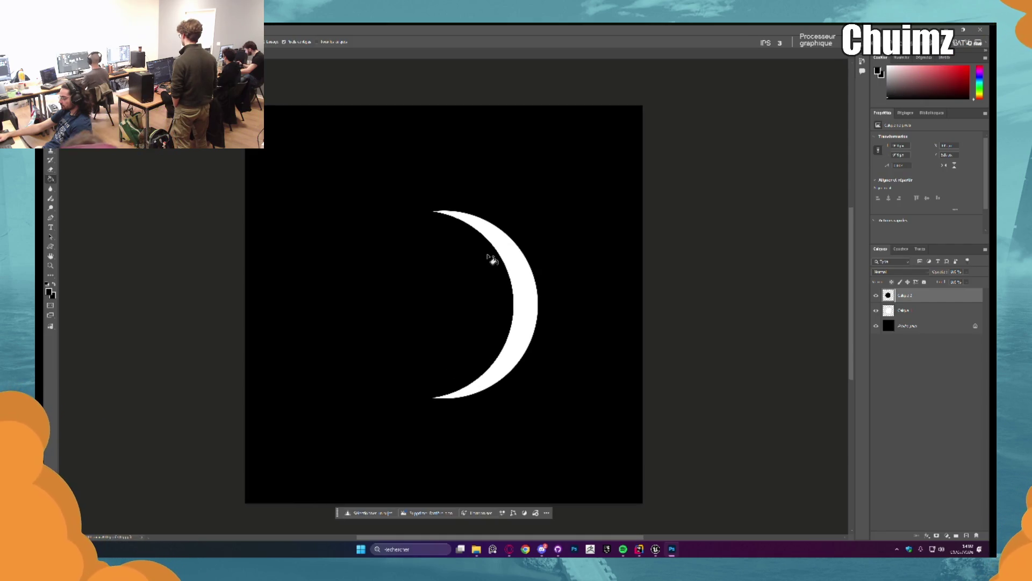
scroll(489, 253, down, 1)
scroll(484, 237, up, 2)
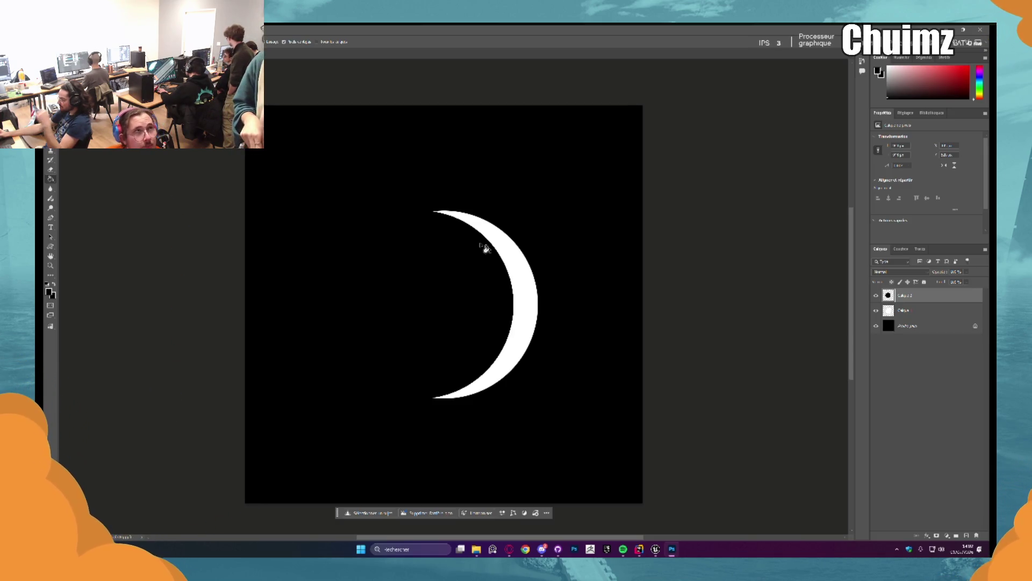
click(46, 32)
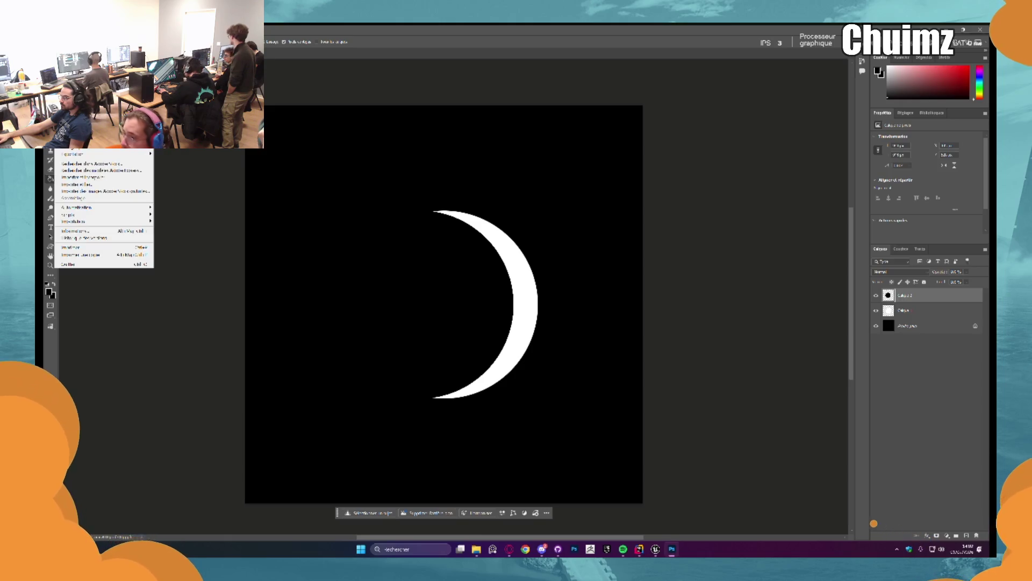
Export the white crescent artwork from Photoshop as a PNG file named 'l'.
mouse_move(111, 156)
click(187, 160)
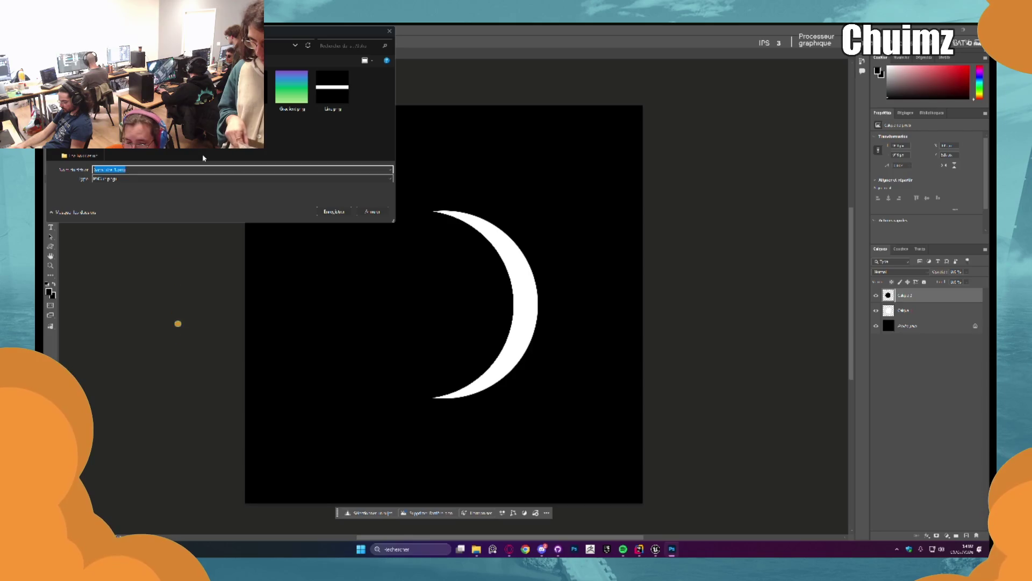
text(lu)
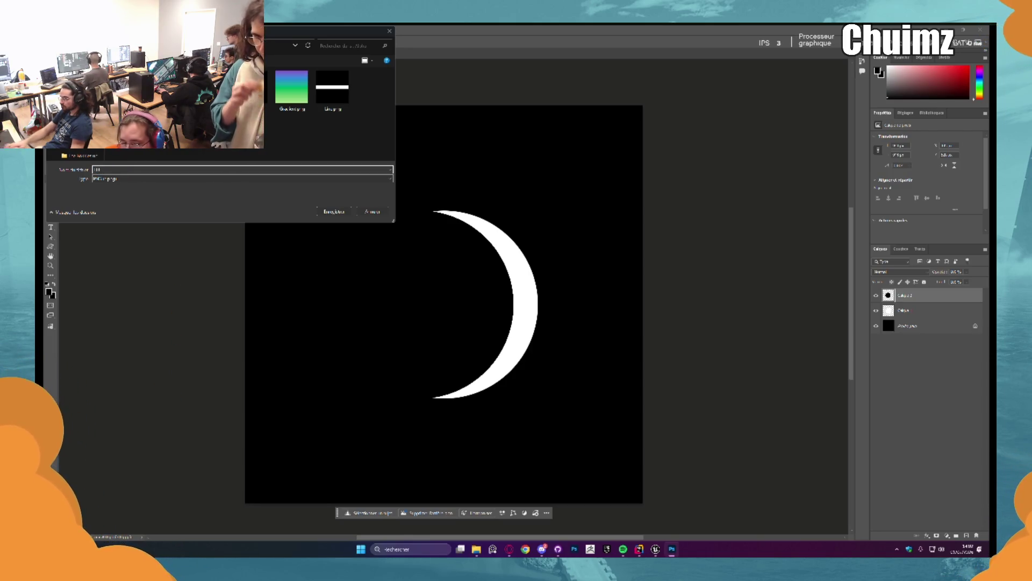
key(Return)
click(656, 549)
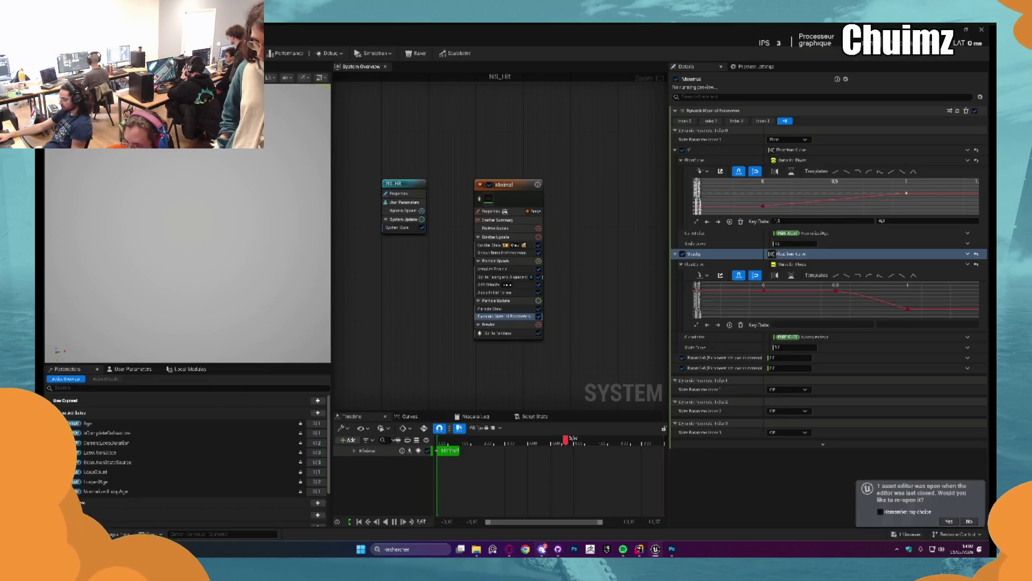
Glance at Discord's voice channel, then return to Unreal's NS_Hit editor with the Content Drawer open.
click(542, 549)
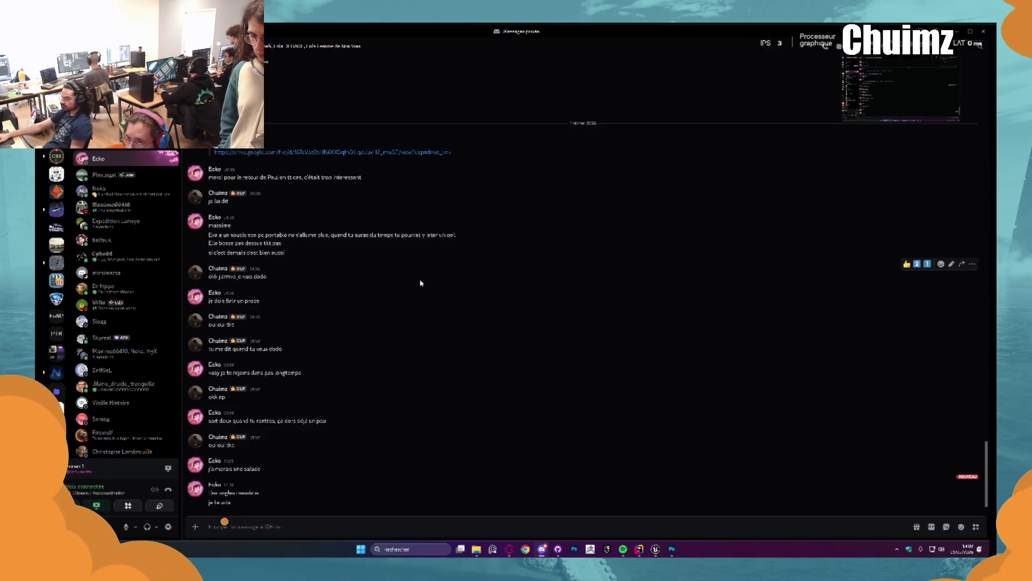
key(alt+Left)
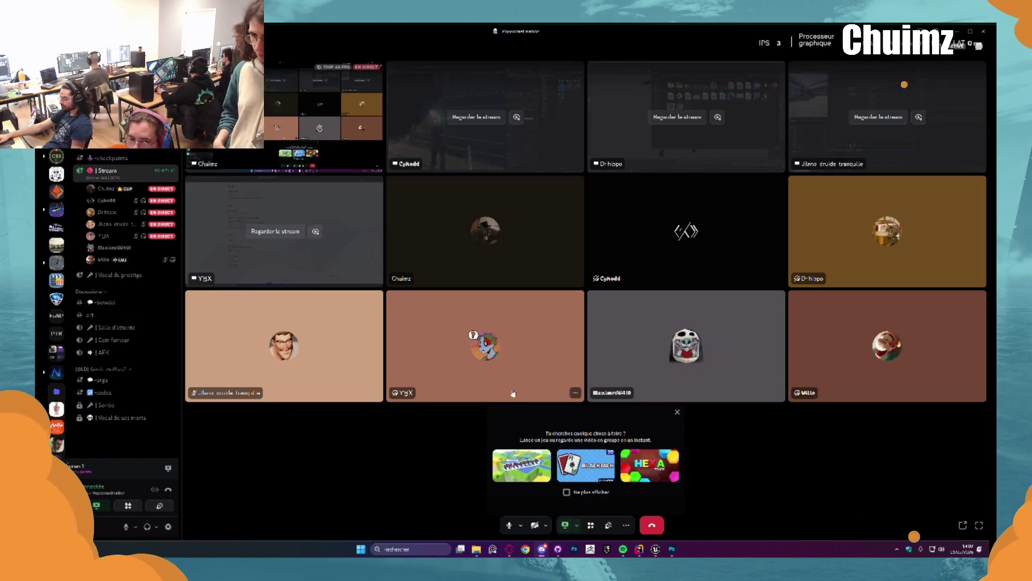
click(673, 549)
click(656, 549)
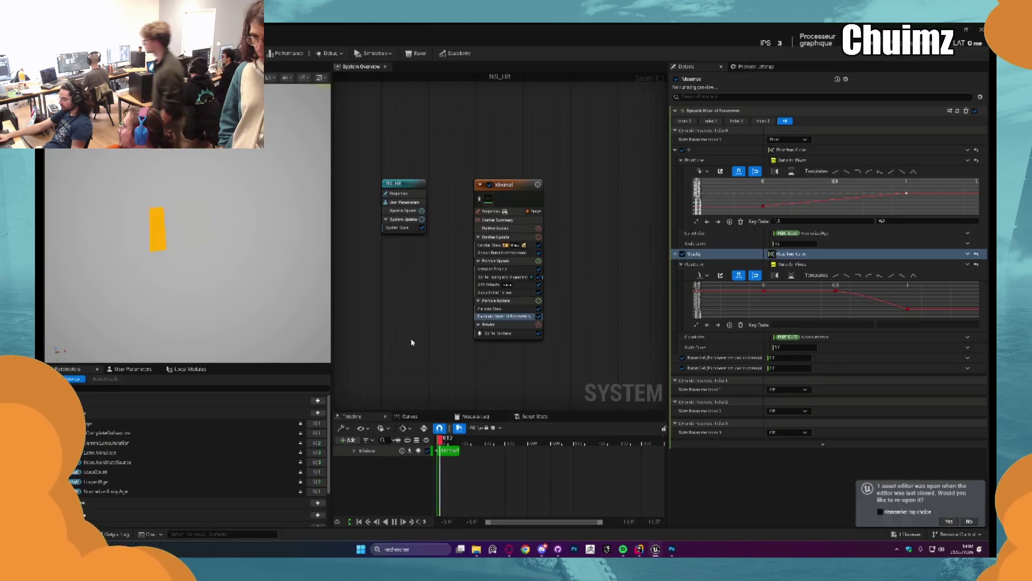
key(ctrl+space)
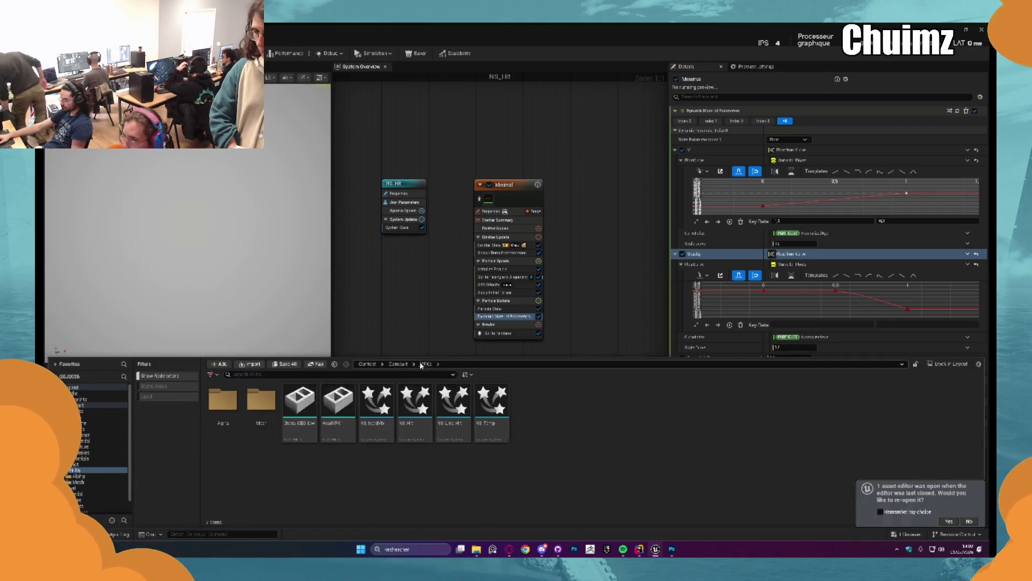
Import the exported crescent PNG into the VFXs Alpha folder, then locate the sprite renderer's M_Hit_01 material.
double_click(223, 401)
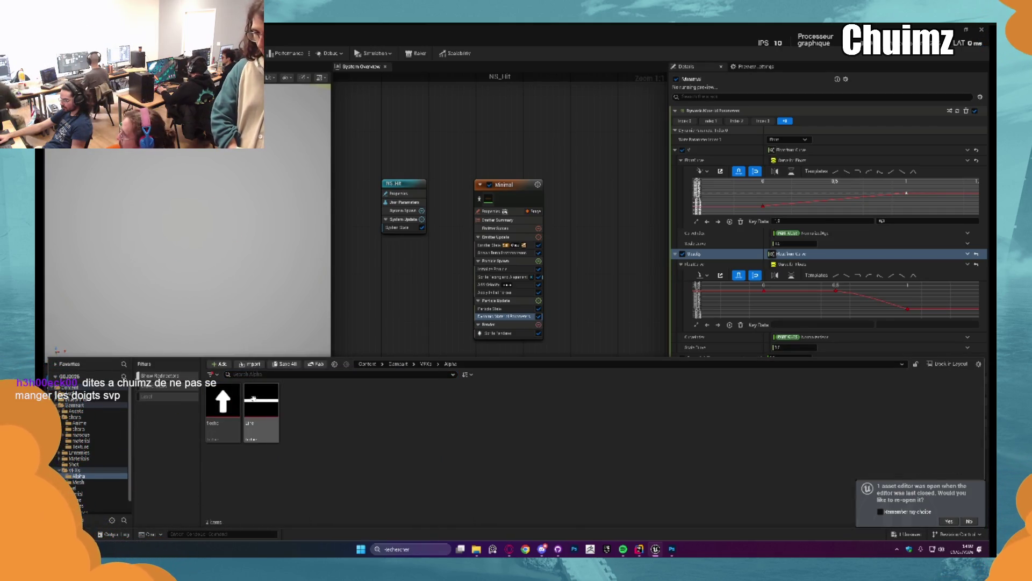
click(252, 365)
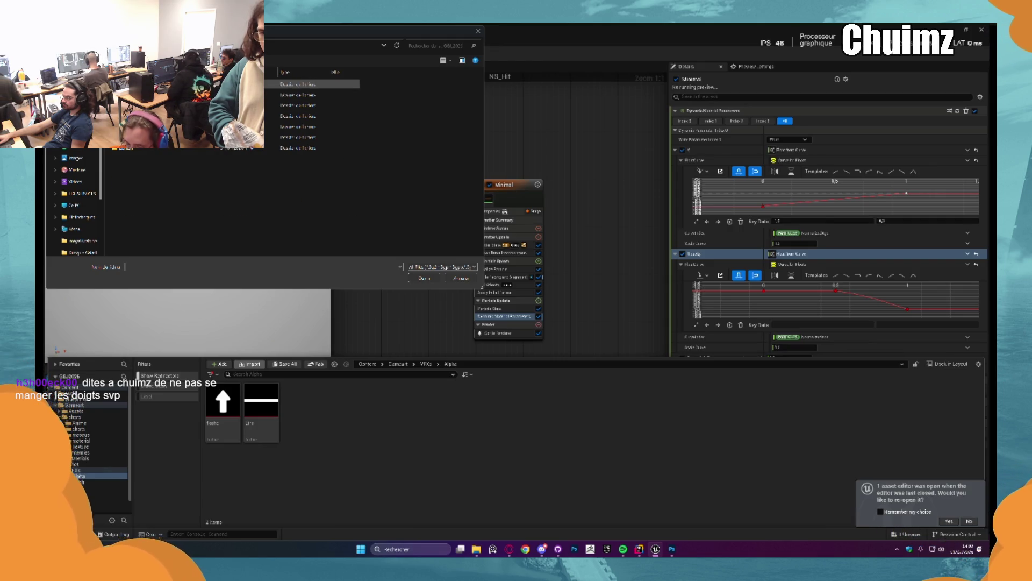
double_click(311, 84)
click(378, 90)
click(425, 278)
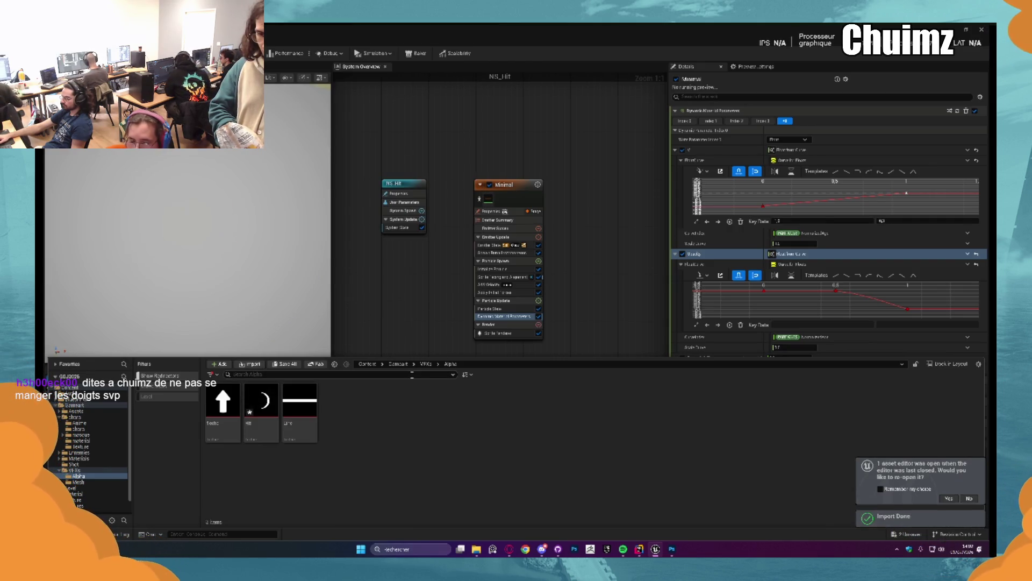
click(497, 333)
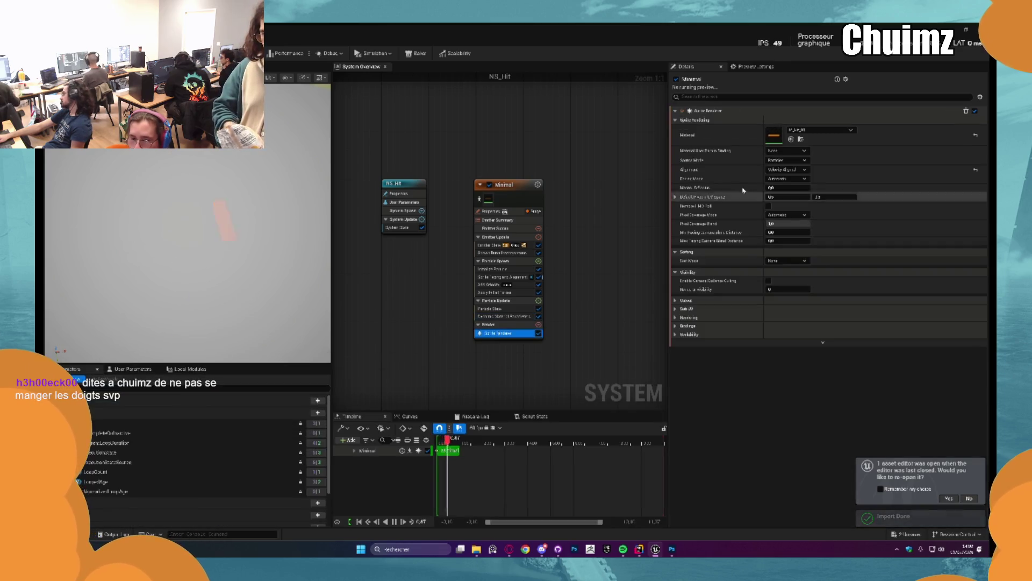
click(800, 139)
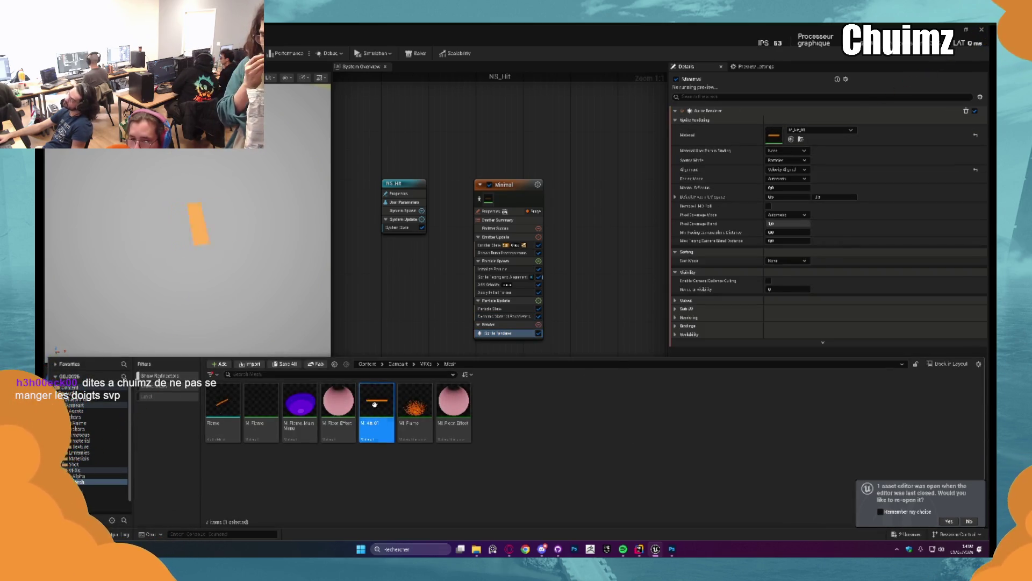
Assign the crescent Hit texture to M_Hit_01's Texture Sample node and check the NS_Hit preview.
double_click(375, 406)
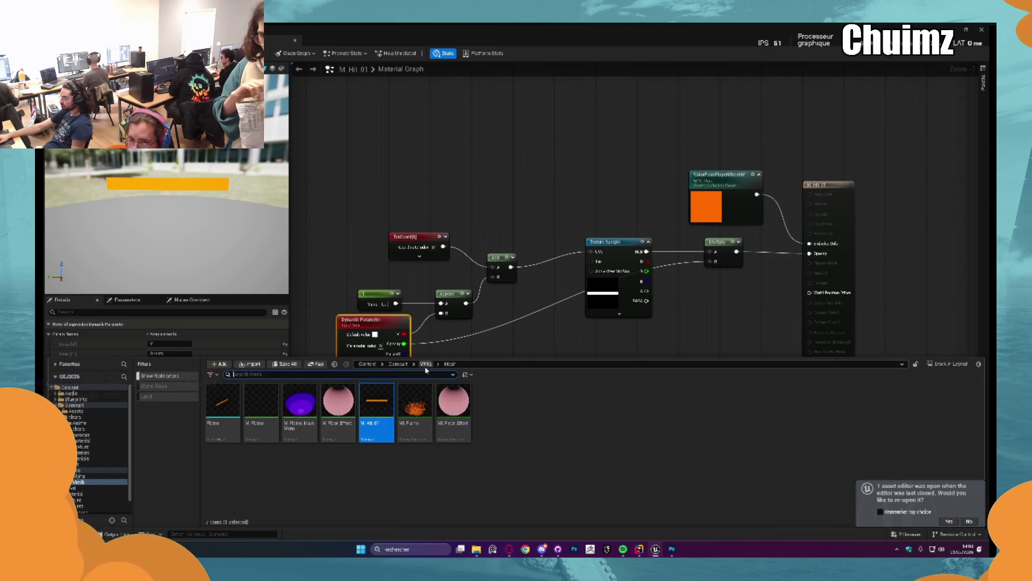
click(425, 363)
double_click(230, 404)
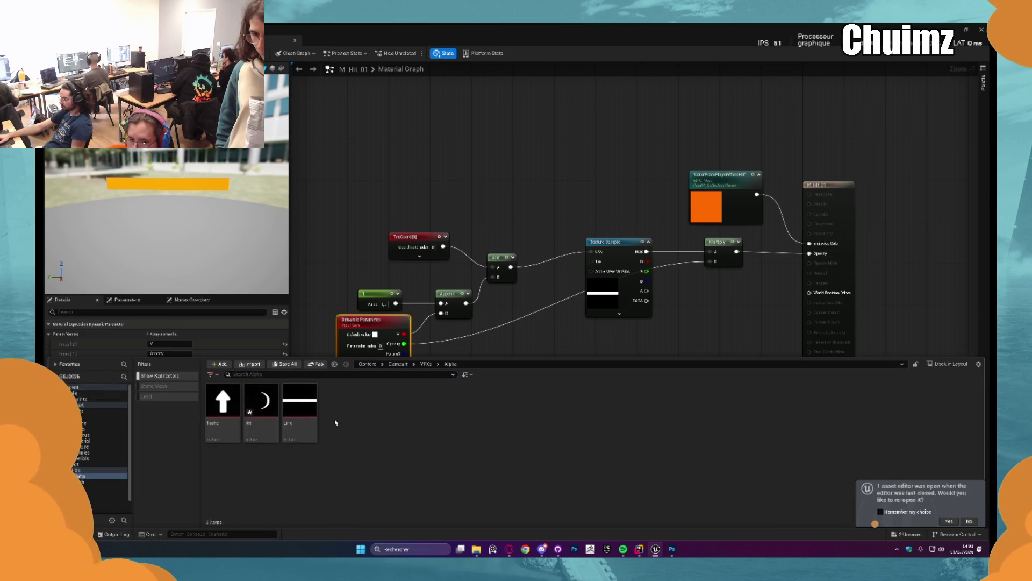
click(261, 404)
click(615, 296)
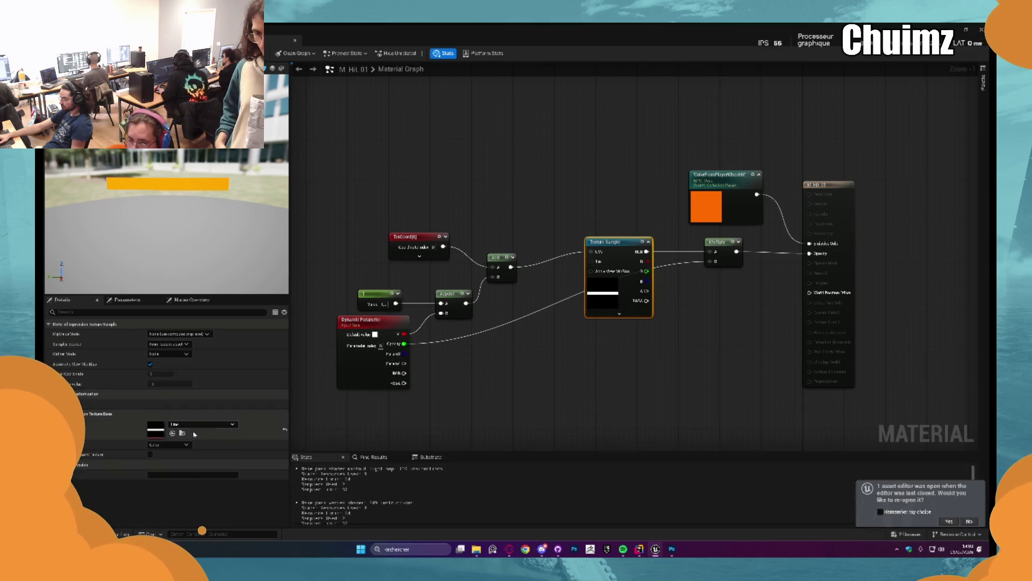
click(172, 433)
mouse_move(537, 362)
mouse_down()
mouse_move(477, 387)
mouse_move(512, 374)
mouse_move(492, 392)
mouse_up()
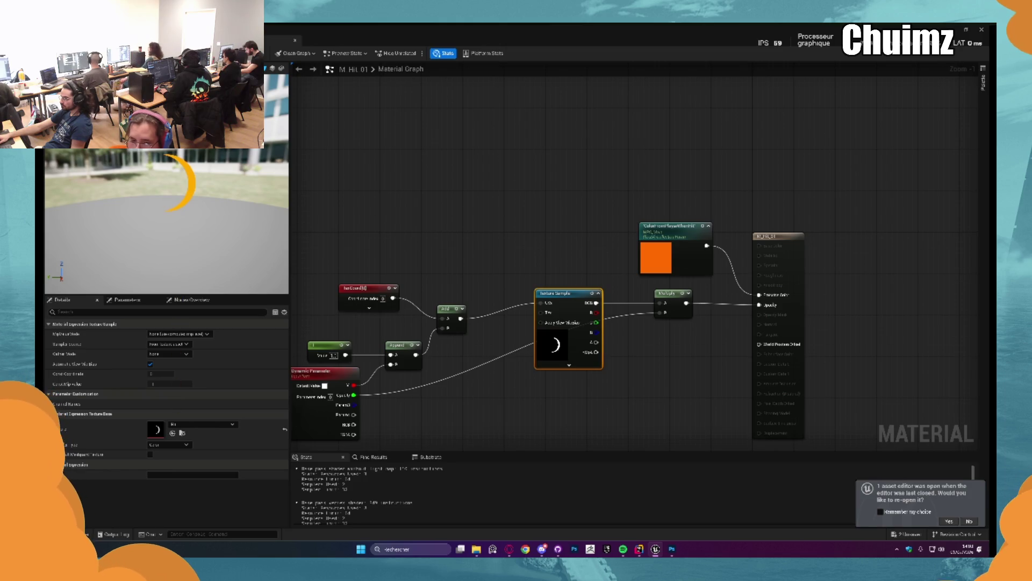
key(alt+Tab)
key(alt+Tab)
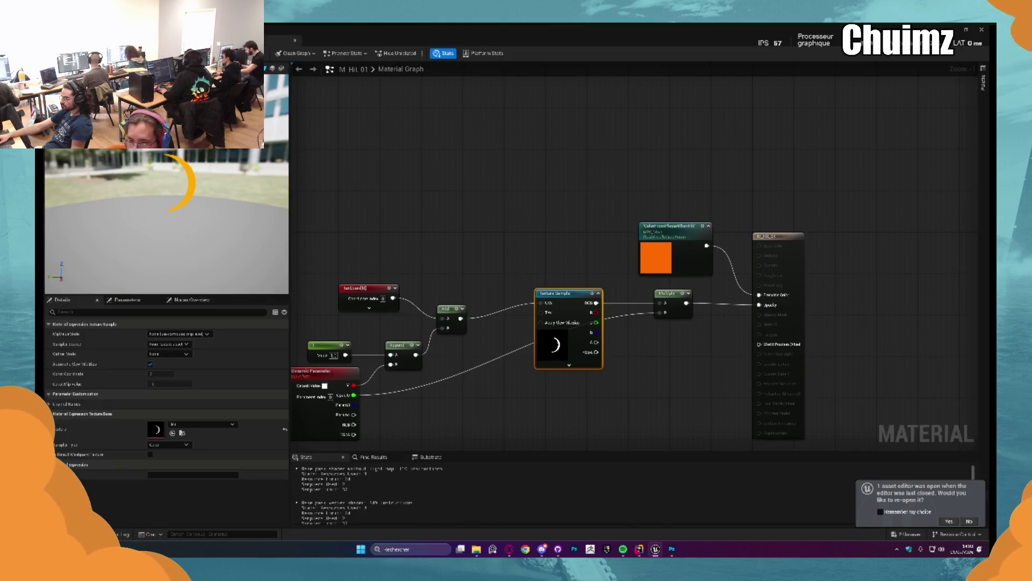
key(alt+Tab)
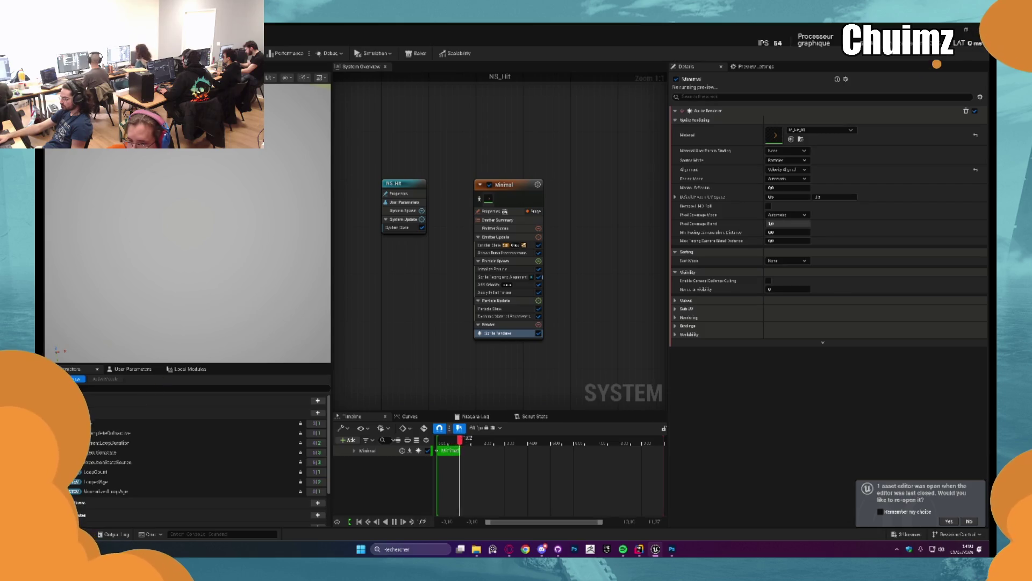
Back in Photoshop, merge the two crescent layers into one.
click(673, 549)
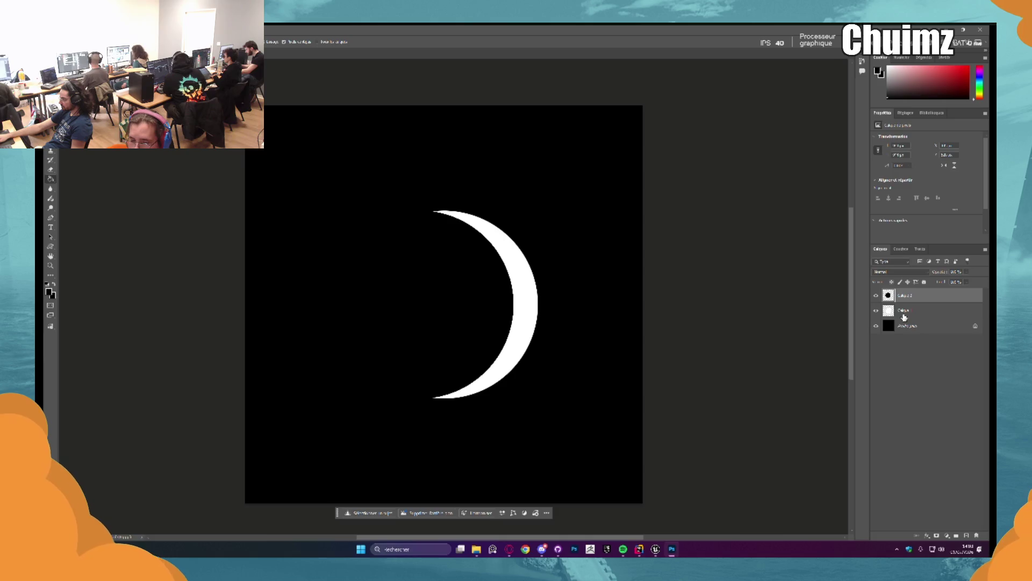
scroll(672, 376, down, 1)
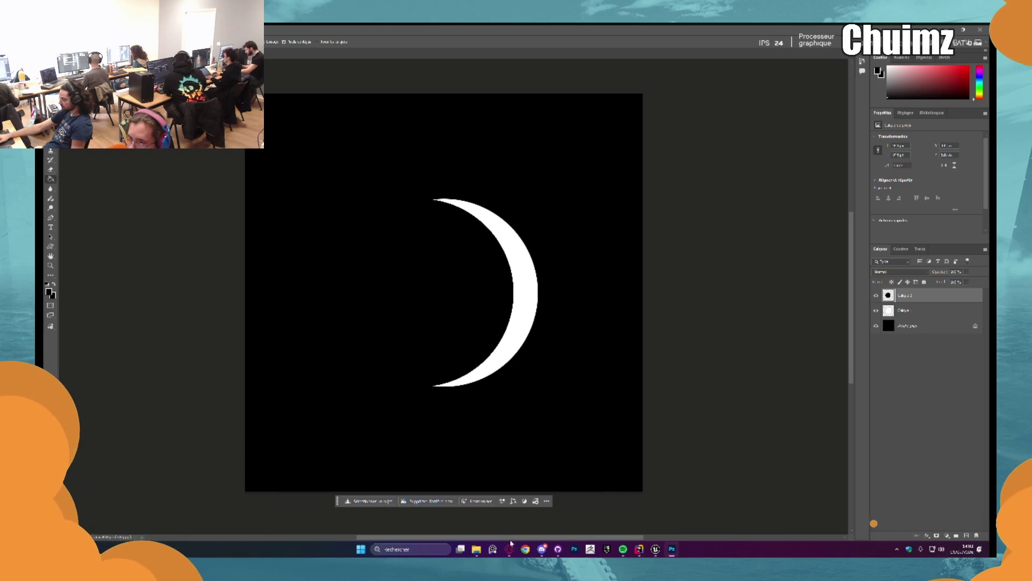
click(510, 549)
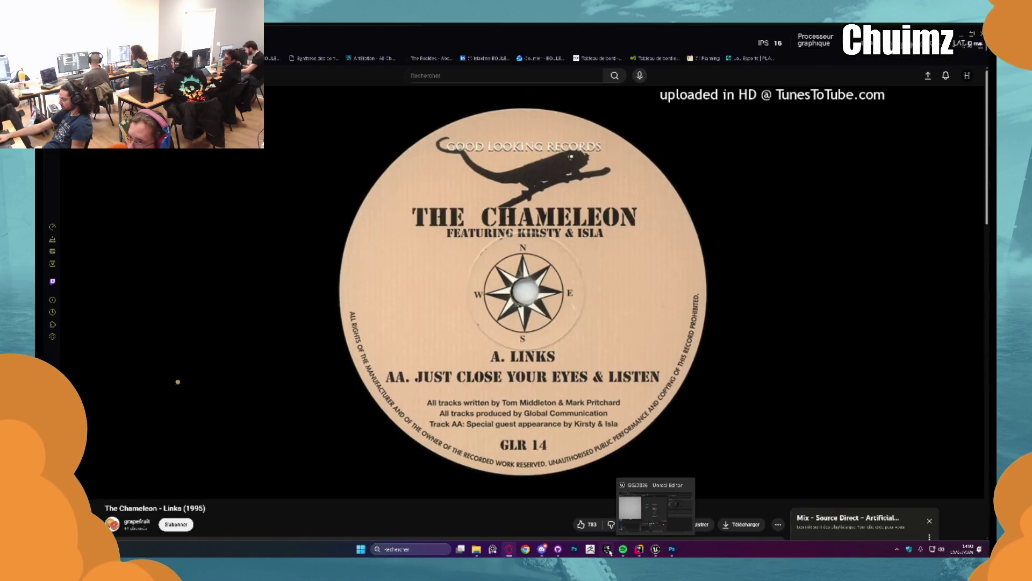
click(655, 549)
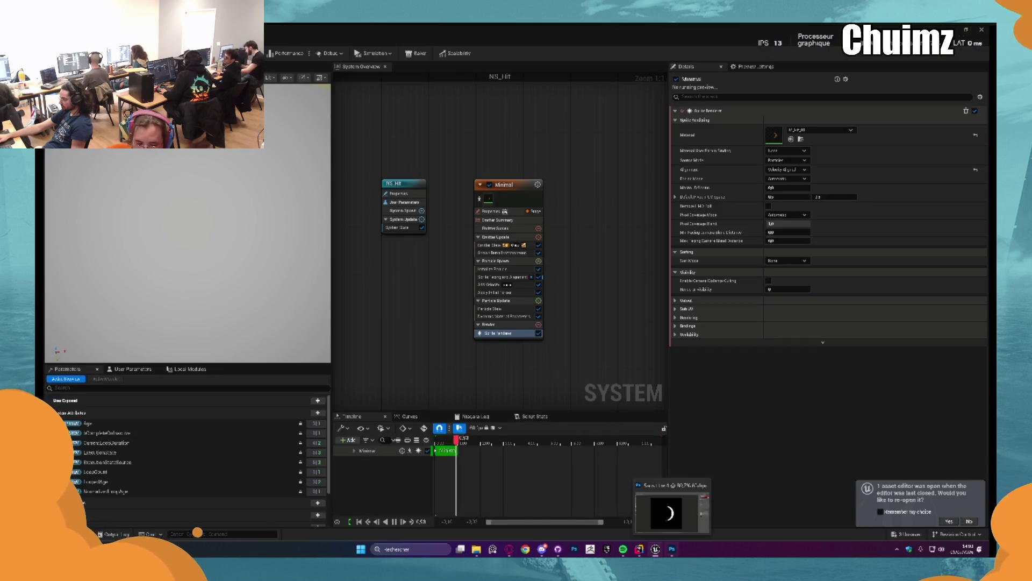
click(672, 549)
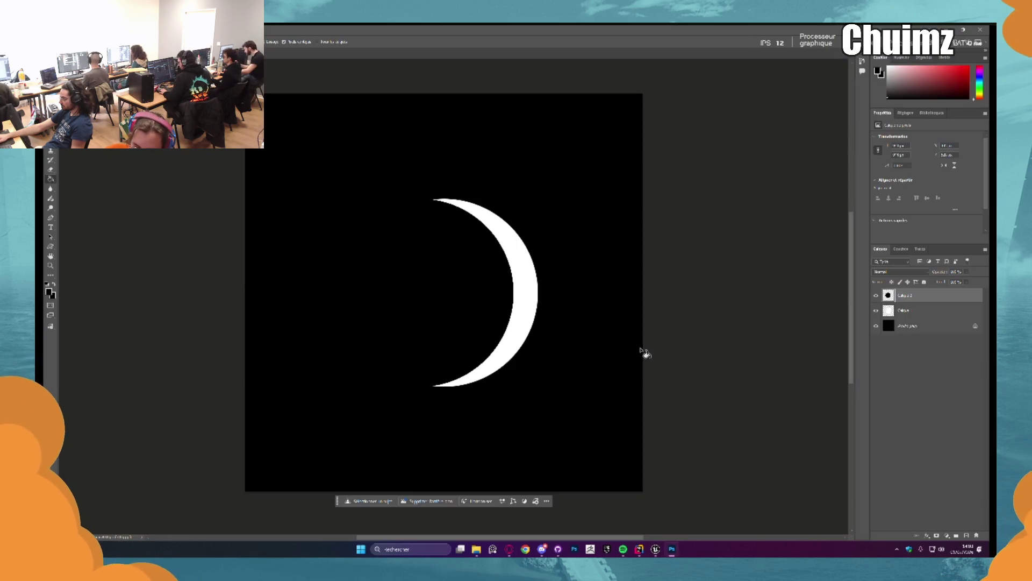
shift+click(908, 313)
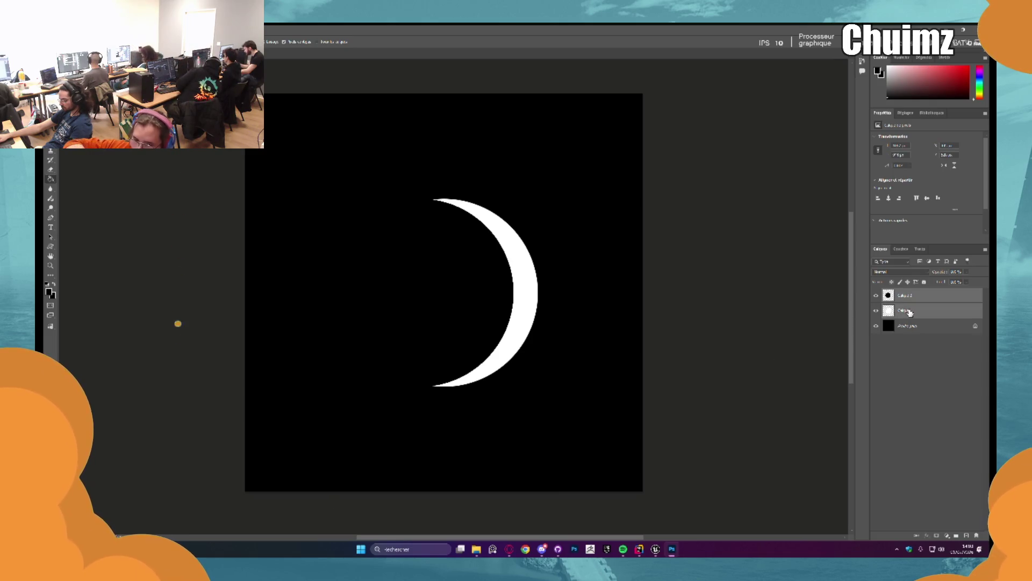
key(ctrl+e)
Rotate the merged crescent 90° to arch upward and move it lower on the canvas.
key(ctrl+t)
mouse_move(545, 188)
mouse_down()
mouse_move(476, 157)
mouse_move(349, 200)
mouse_up()
mouse_move(428, 250)
mouse_down()
mouse_move(442, 262)
mouse_move(436, 281)
mouse_move(437, 249)
mouse_up()
mouse_move(444, 397)
mouse_down()
mouse_move(444, 357)
mouse_move(444, 398)
mouse_move(461, 357)
mouse_up()
key(ctrl+z)
drag(448, 294, 448, 328)
key(l)
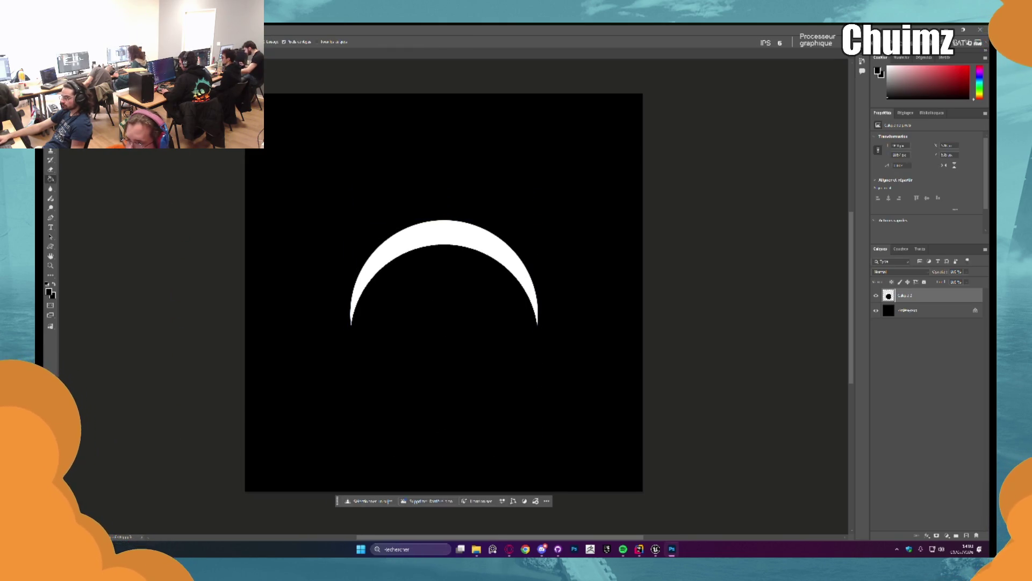
Re-export the crescent as a PNG, overwriting the existing crescent image file.
click(84, 30)
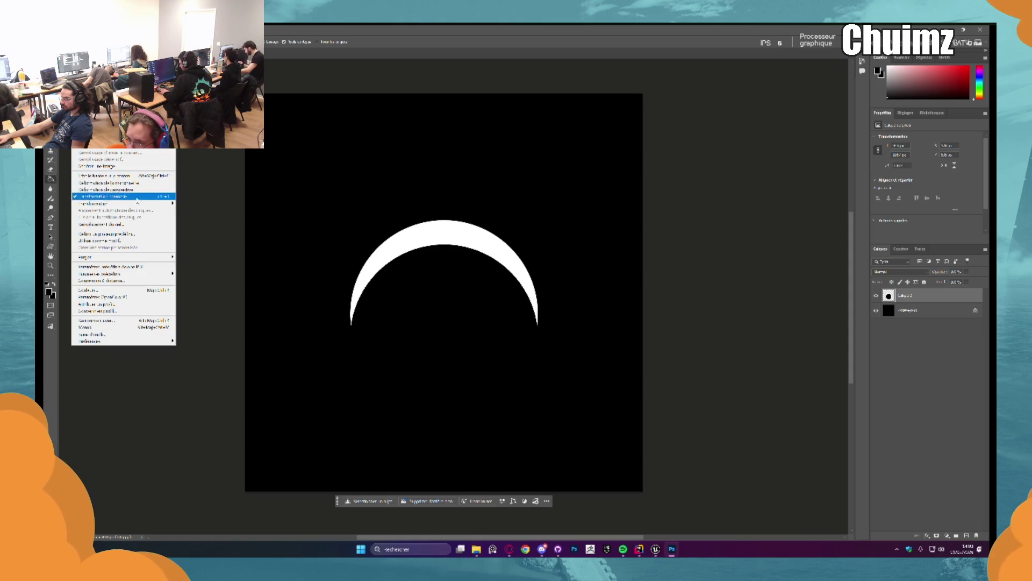
mouse_move(64, 30)
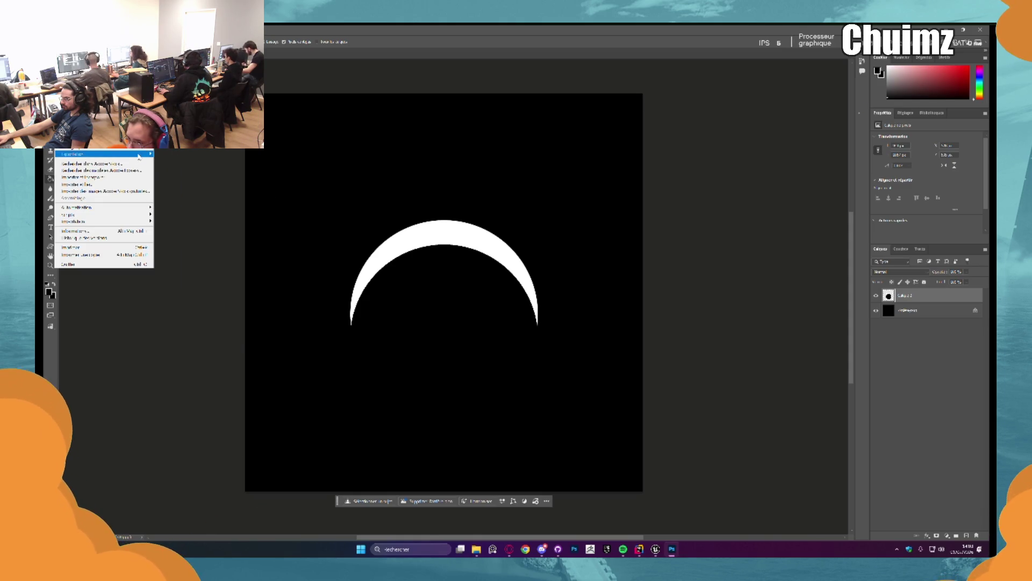
mouse_move(139, 156)
click(244, 153)
double_click(332, 97)
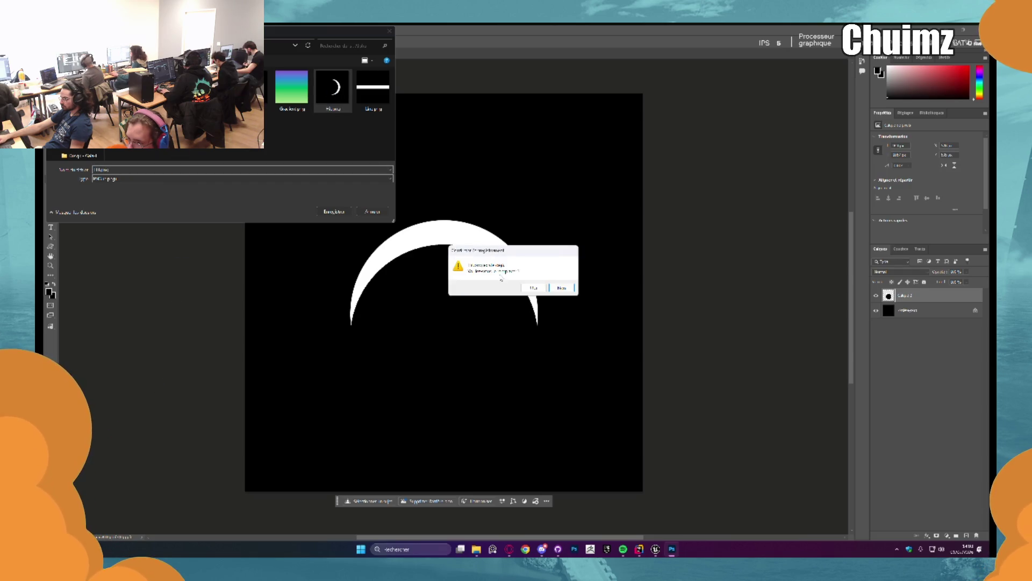
click(535, 288)
key(alt+Tab)
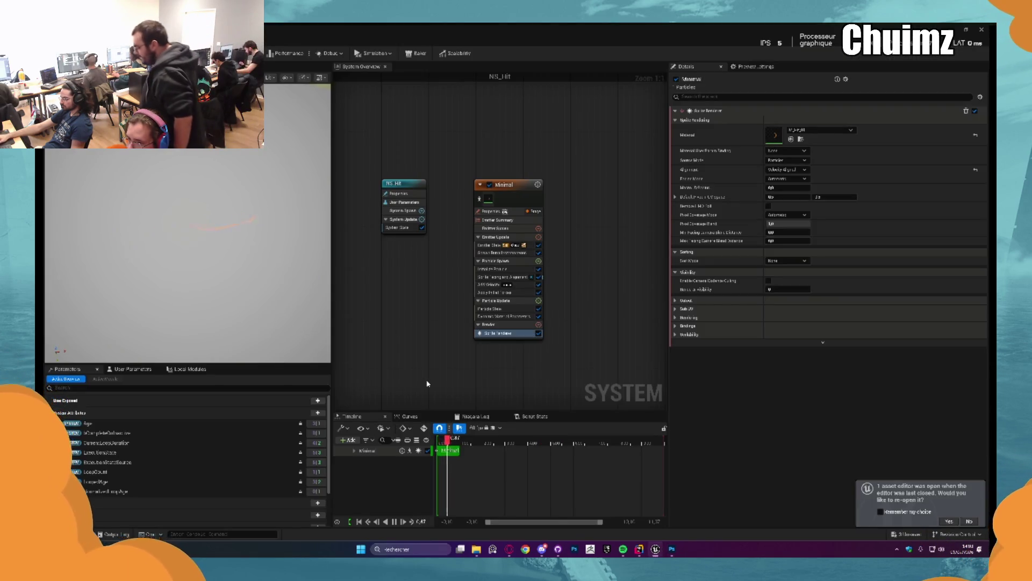
key(ctrl+space)
Reimport the updated Hit texture and replay NS_Hit in the level to see the new arc.
right_click(262, 409)
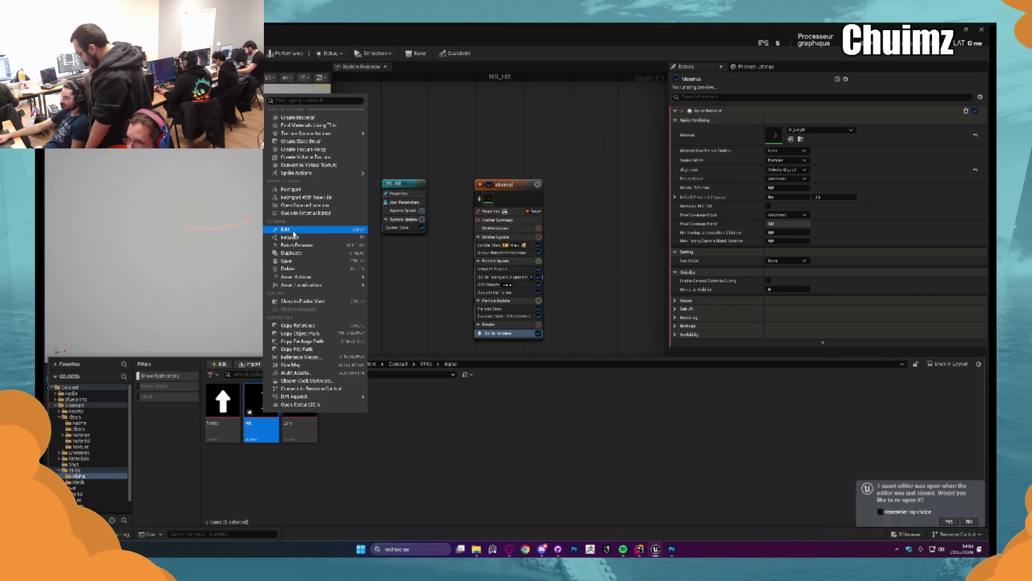
click(304, 189)
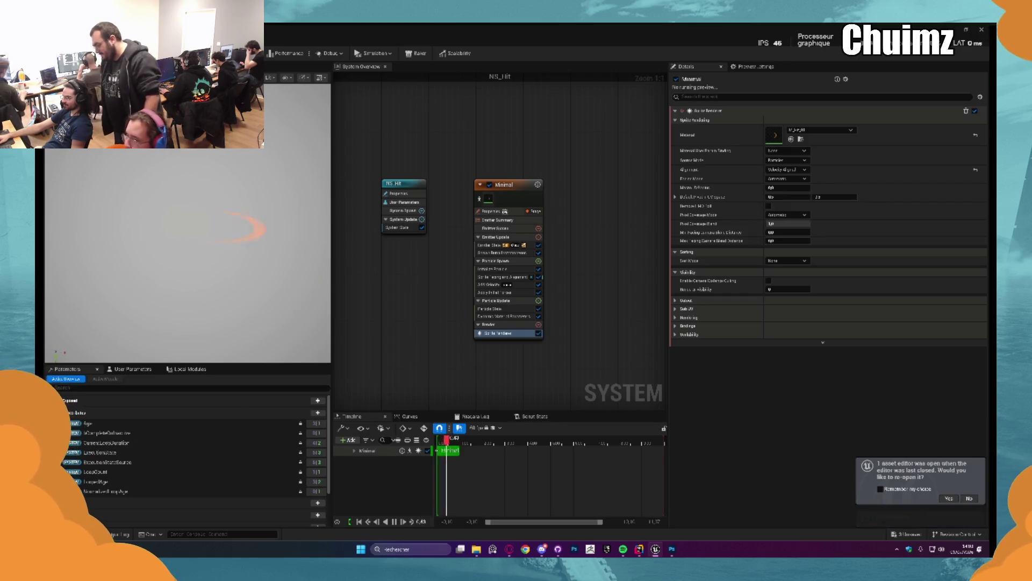
key(ctrl+Tab)
click(855, 445)
click(855, 445)
click(855, 445)
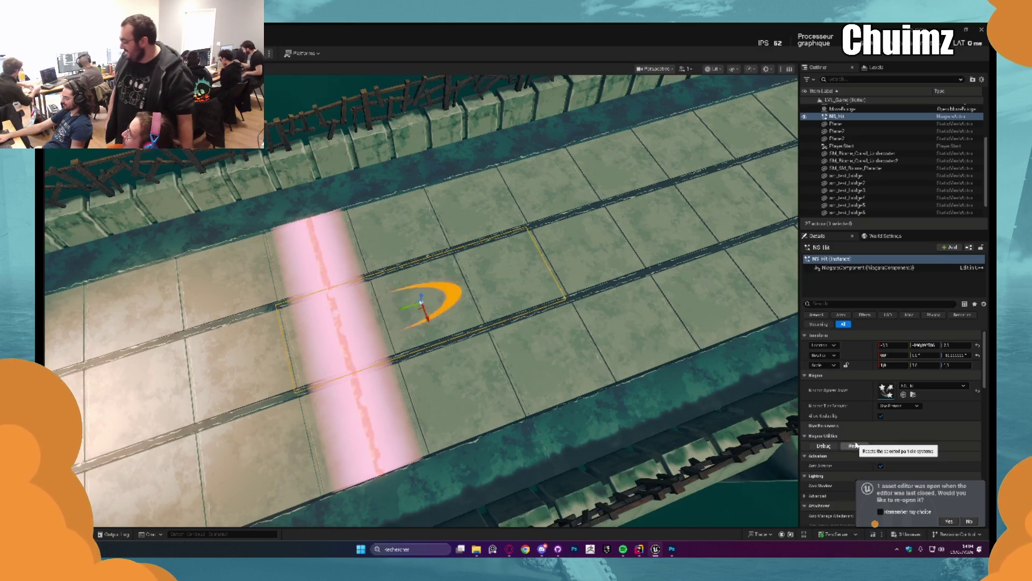
key(ctrl+Tab)
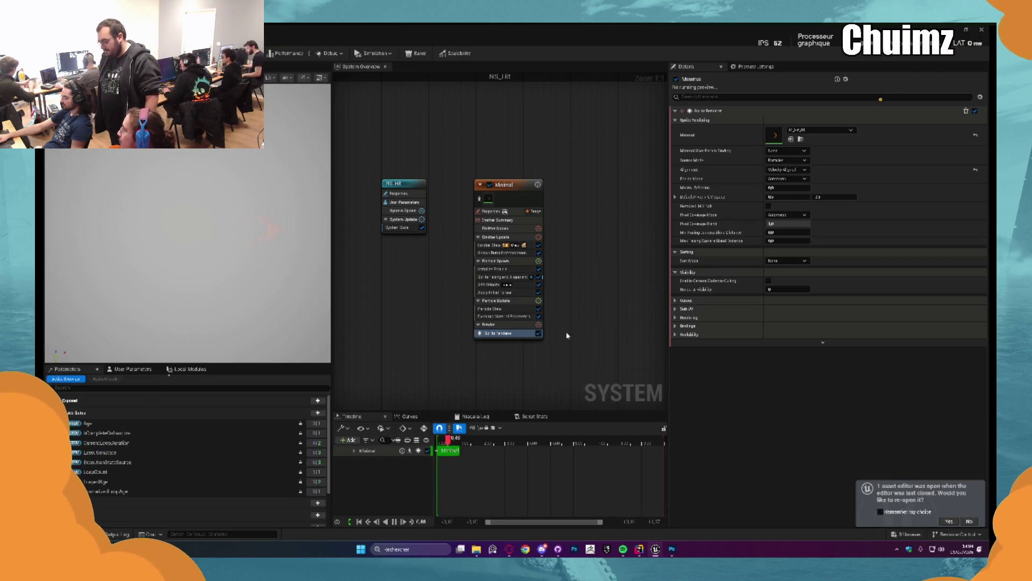
Set Initialize Particle's Sprite Size Y to 1000 in NS_Hit, then go back to the level.
click(505, 316)
click(489, 285)
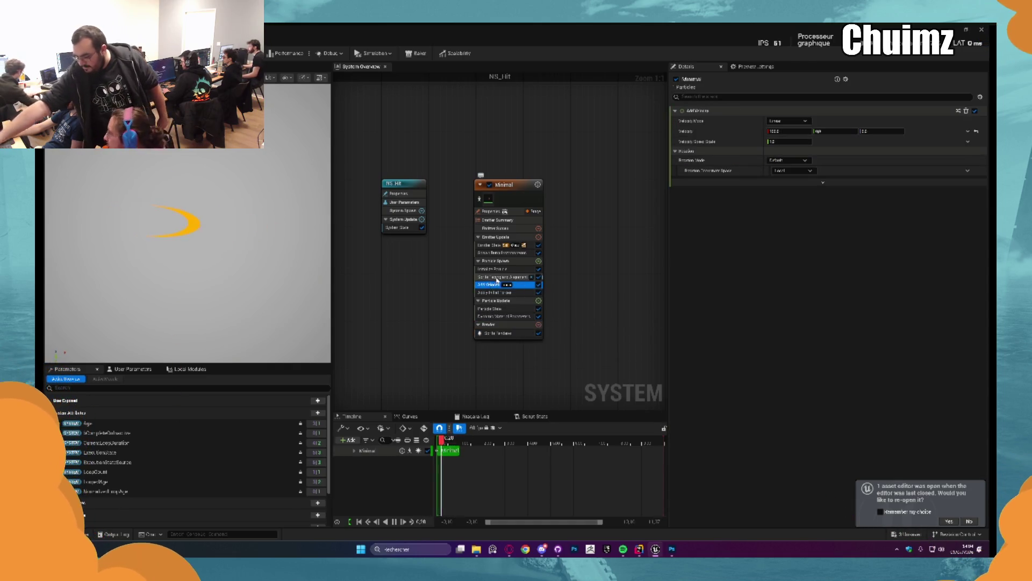
click(498, 277)
click(502, 287)
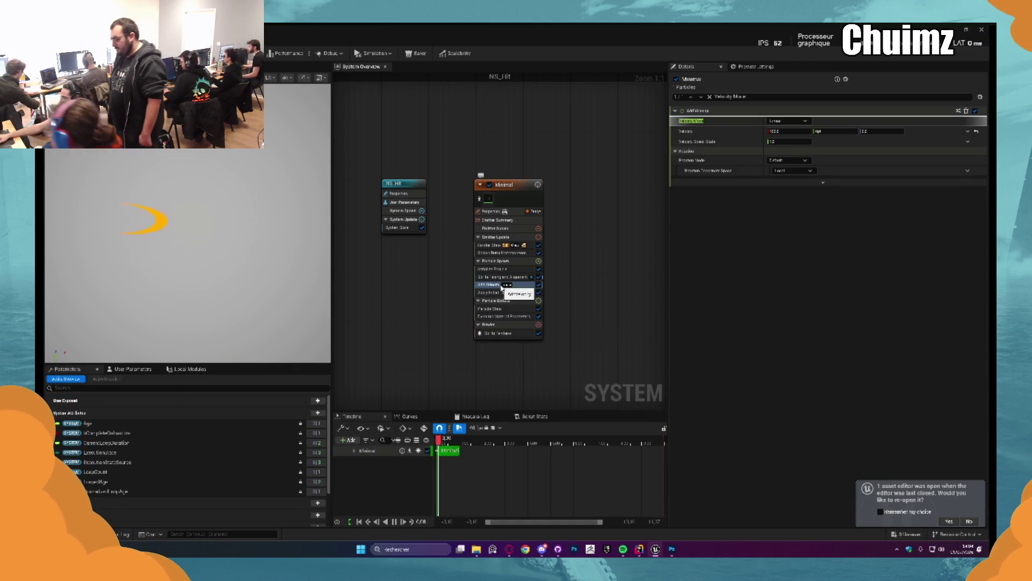
click(498, 268)
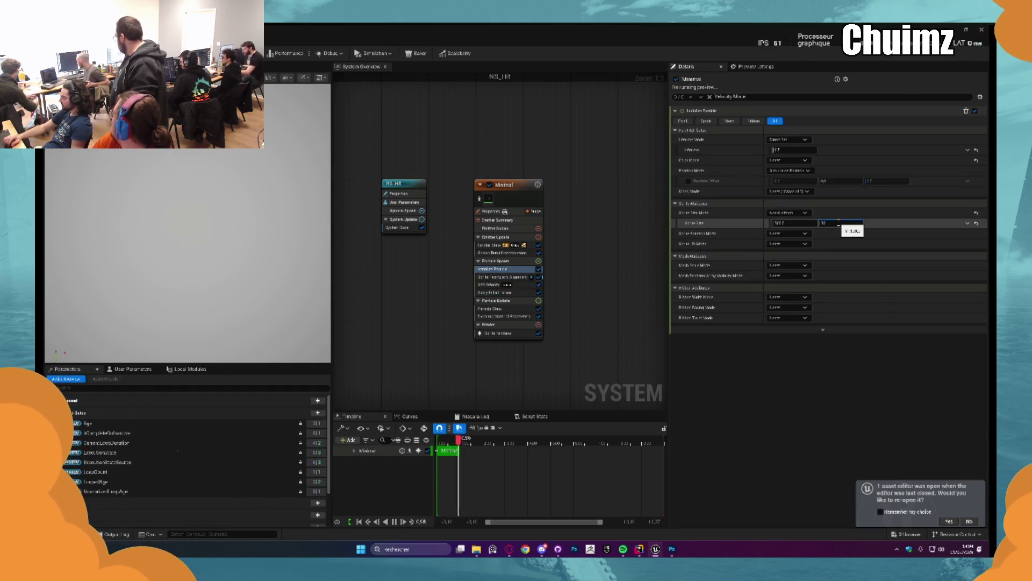
click(838, 223)
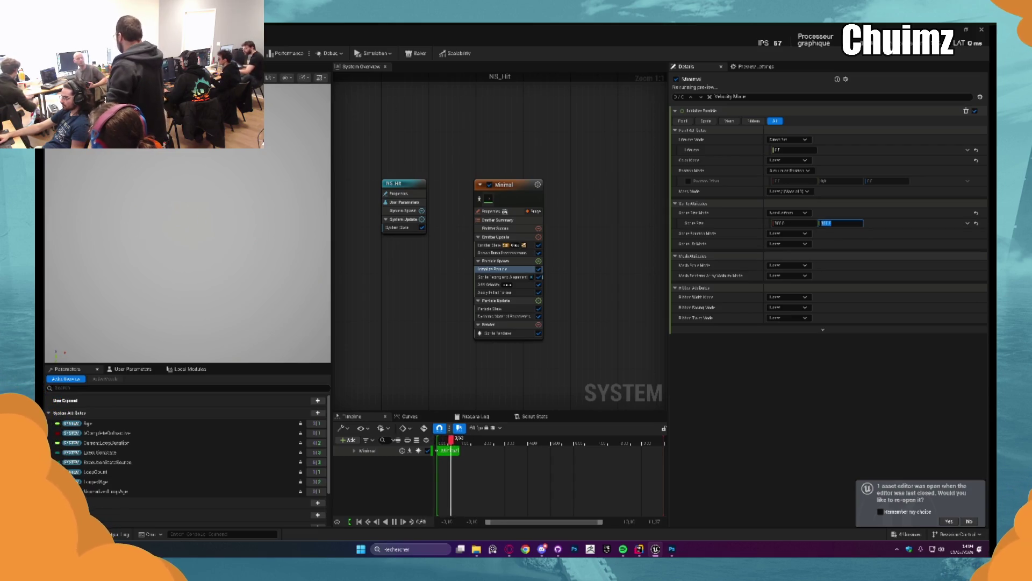
text(1000)
key(Return)
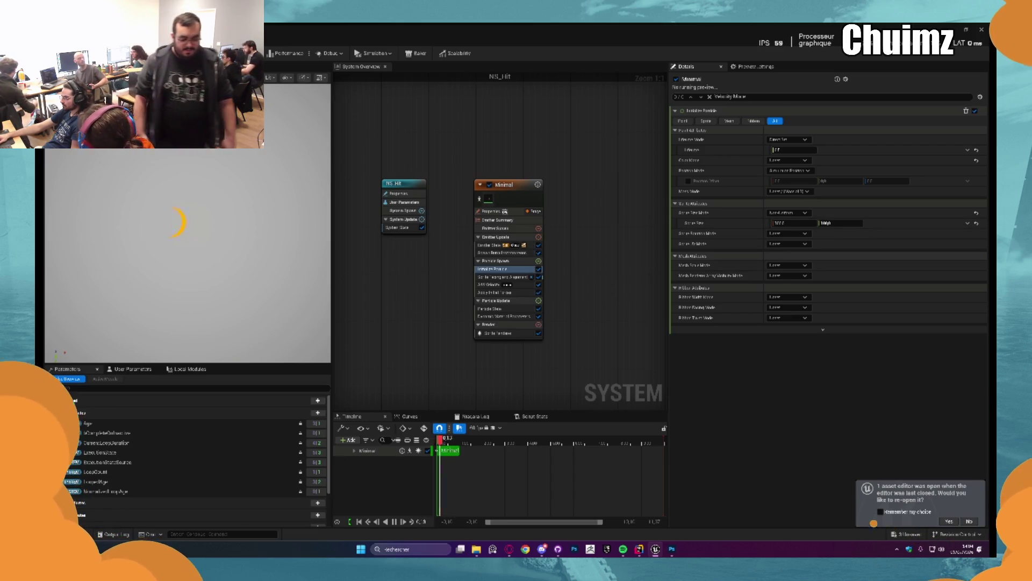
key(ctrl+Tab)
key(ctrl+Tab)
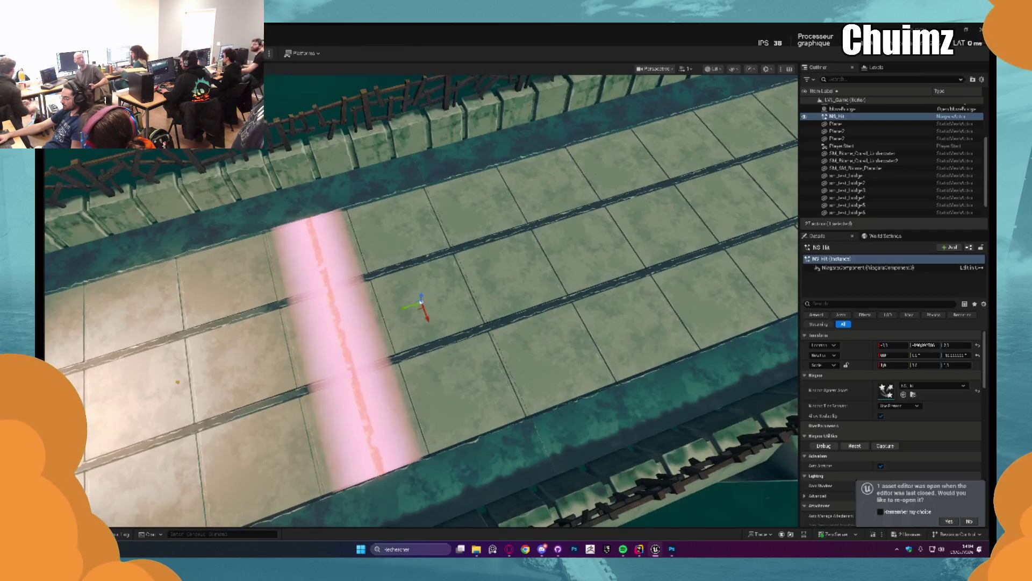
Replay the NS_Hit slash effect several times with the view framed on it.
click(854, 446)
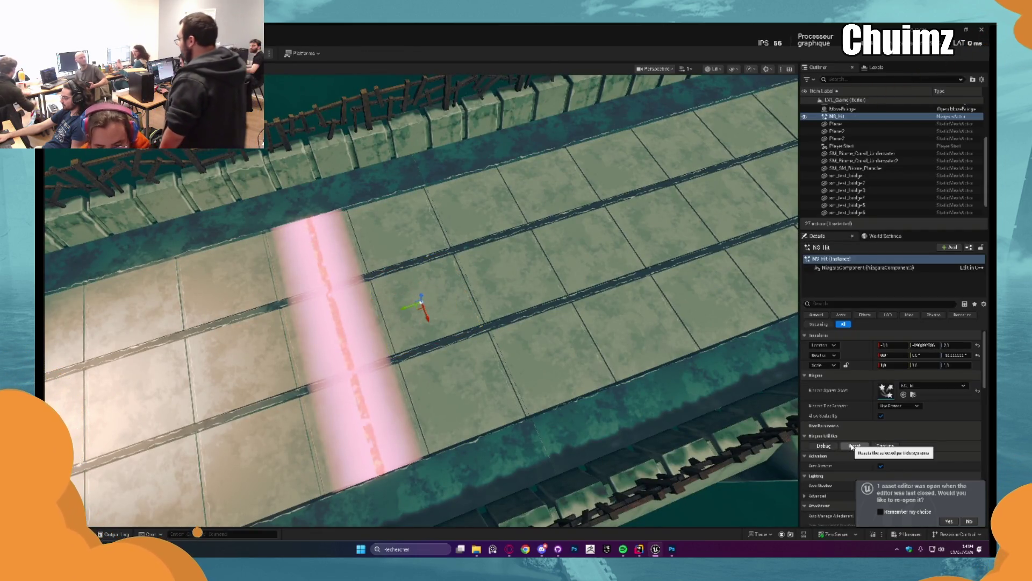
click(851, 446)
key(f)
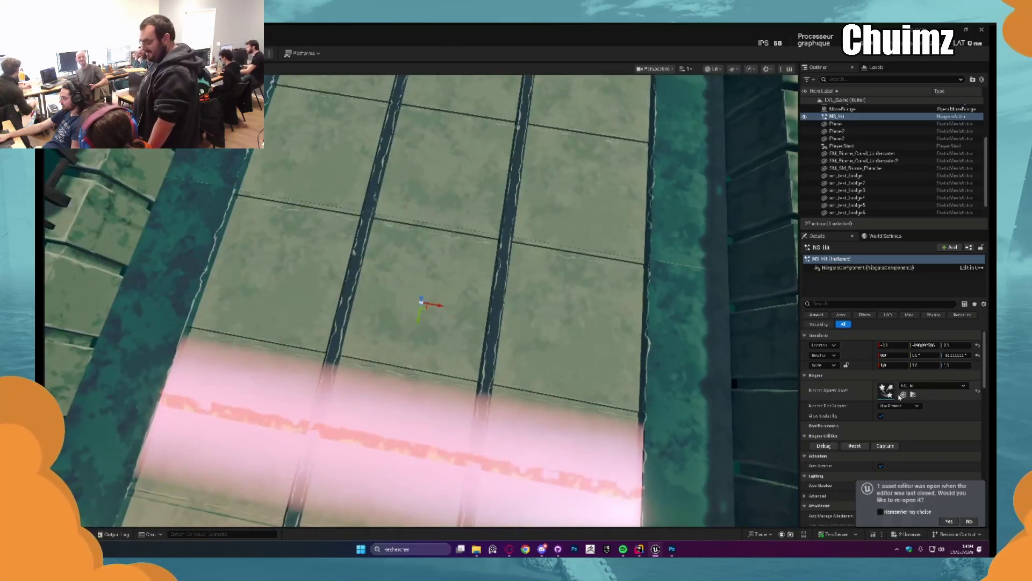
click(855, 446)
click(855, 446)
click(855, 446)
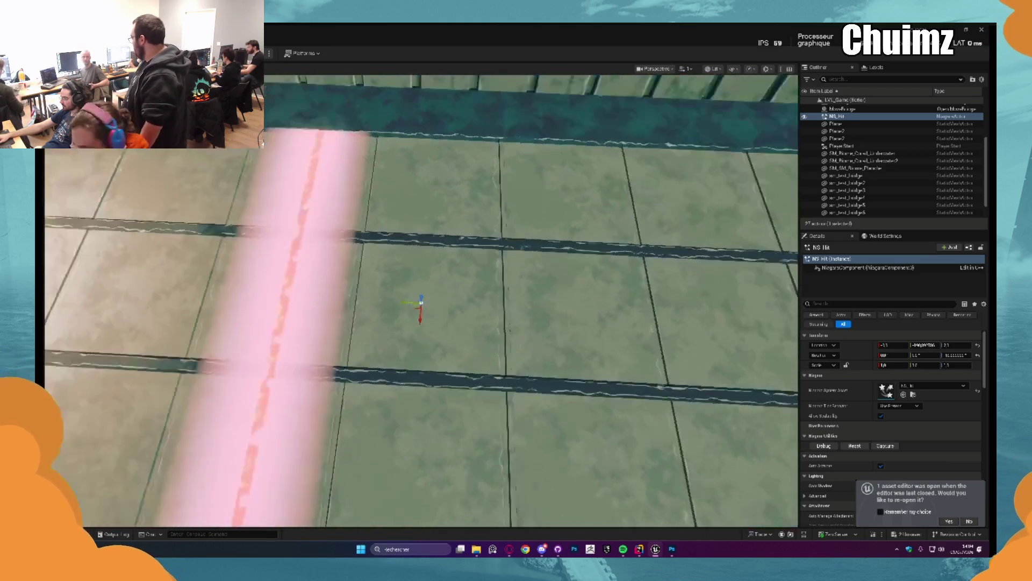
click(855, 446)
click(855, 446)
Slide NS_Hit along Y onto the bridge, setting its Location Y to -1000.
drag(409, 302, 283, 295)
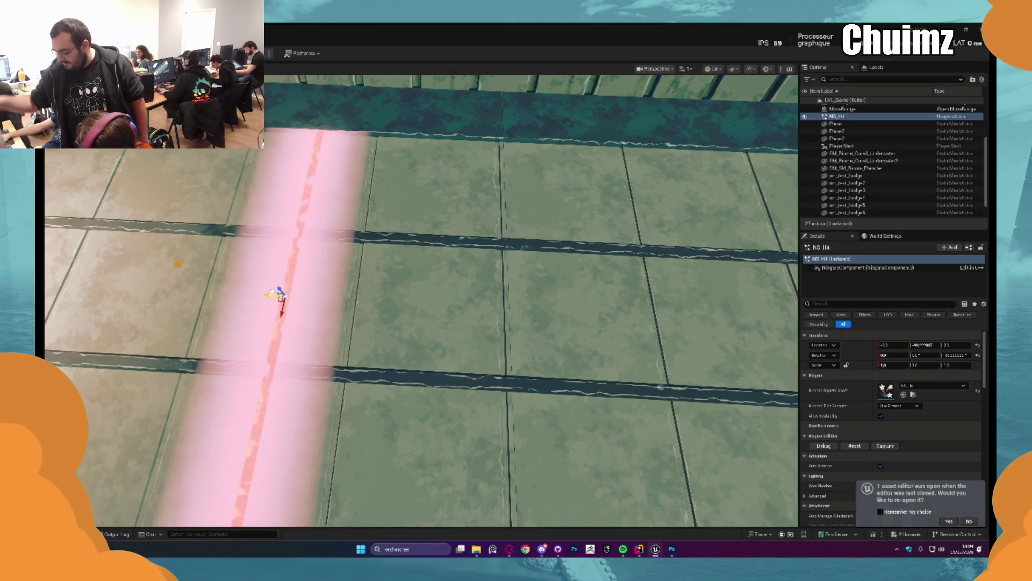
key(f)
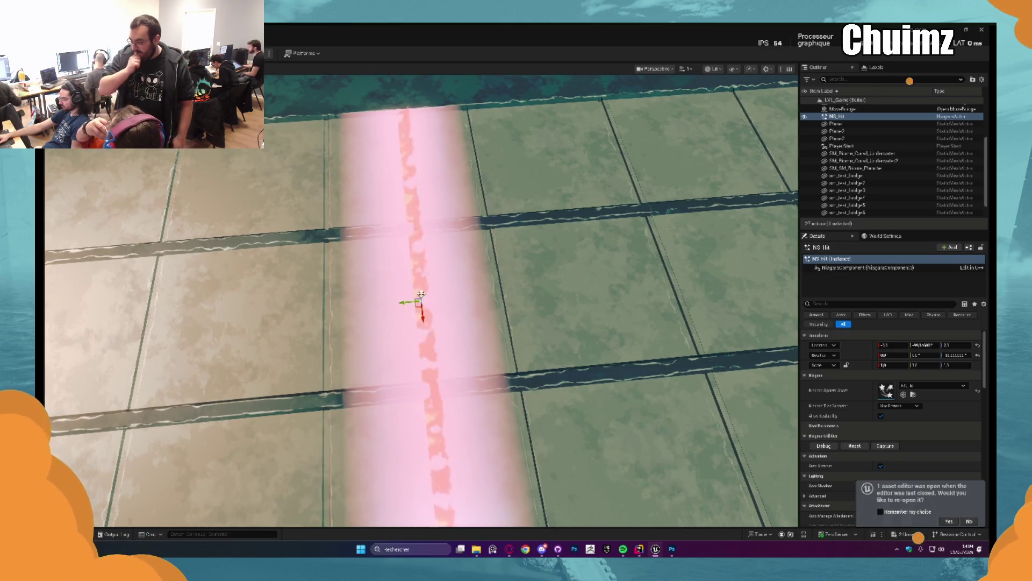
click(854, 446)
click(854, 446)
click(854, 445)
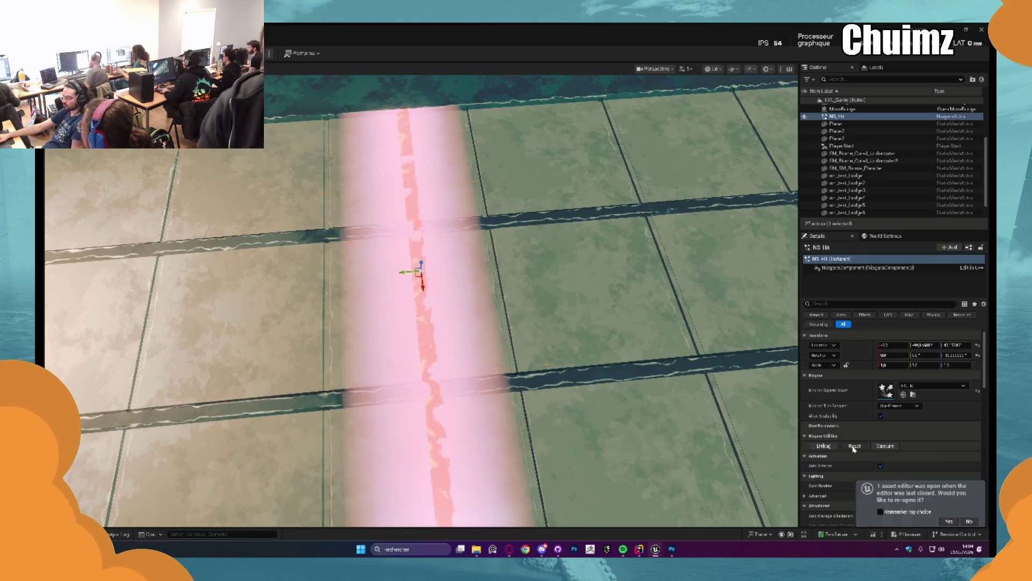
click(854, 446)
key(f)
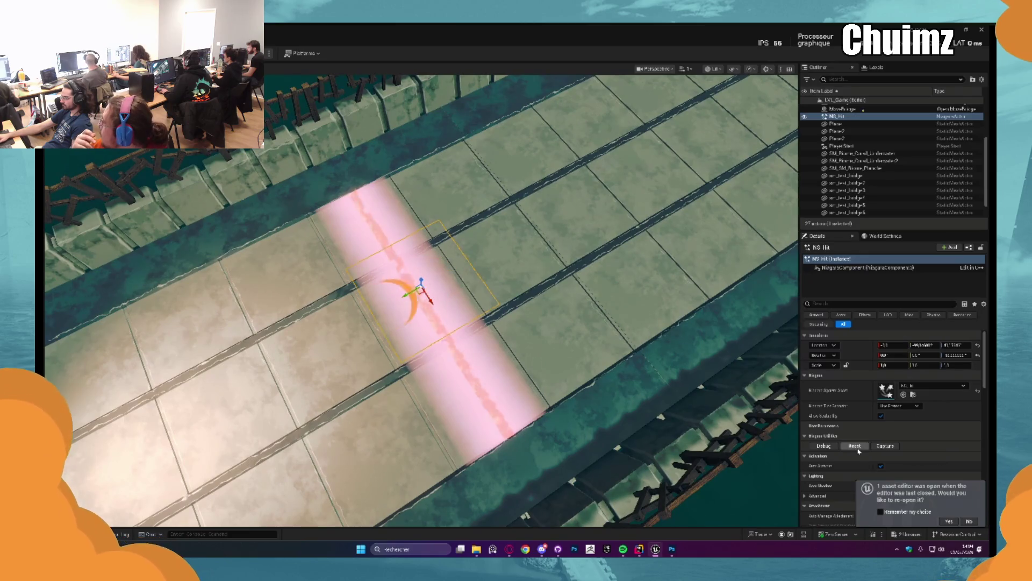
drag(592, 322, 511, 323)
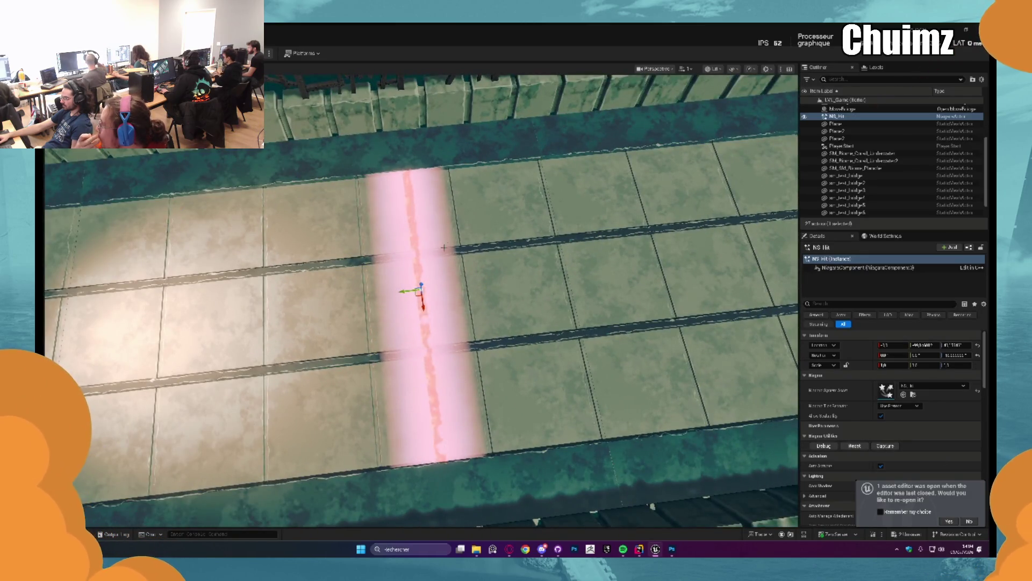
drag(444, 247, 431, 253)
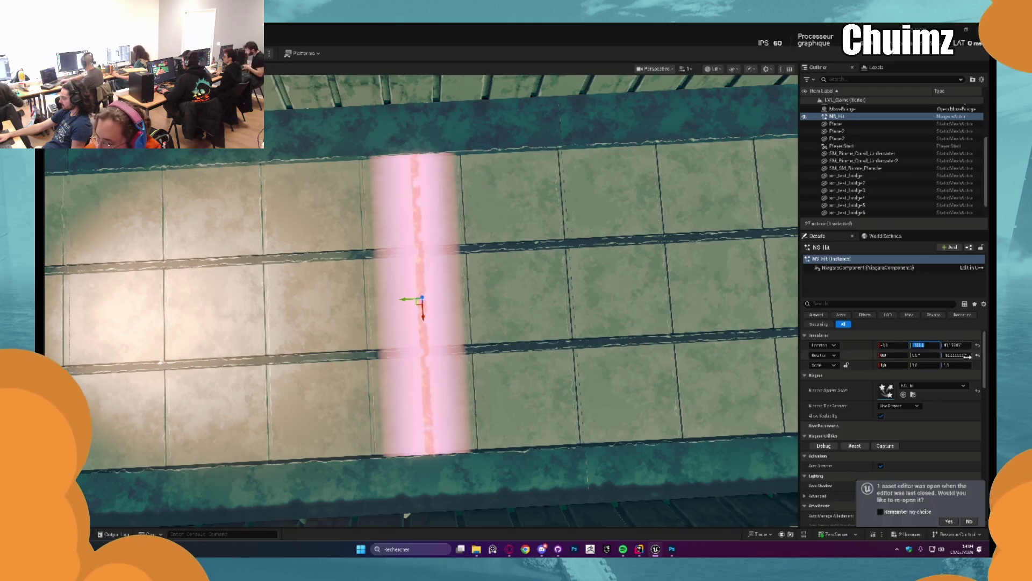
key(Tab)
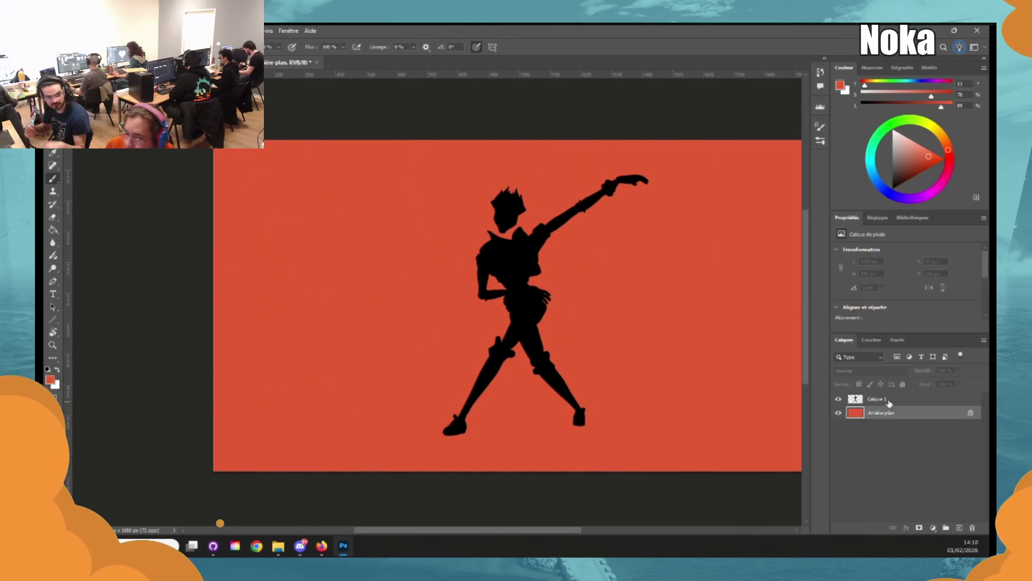
Add a layer mask to the silhouette and place a tilted painting symmetry axis over the face.
click(919, 528)
key(d)
key(e)
scroll(511, 209, up, 4)
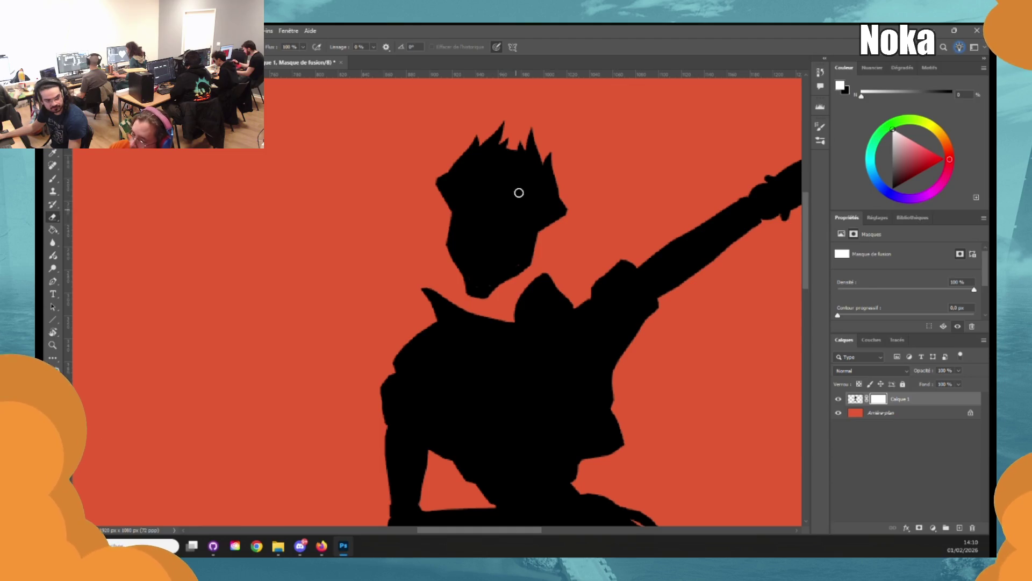
click(512, 46)
click(554, 76)
mouse_move(584, 301)
mouse_down()
mouse_move(580, 322)
mouse_move(651, 368)
mouse_move(635, 363)
mouse_up()
mouse_move(570, 385)
mouse_down()
mouse_move(554, 397)
mouse_move(481, 323)
mouse_up()
mouse_move(624, 282)
mouse_down()
mouse_move(621, 270)
mouse_move(605, 280)
mouse_up()
drag(469, 329, 476, 333)
drag(573, 310, 577, 304)
drag(464, 340, 467, 342)
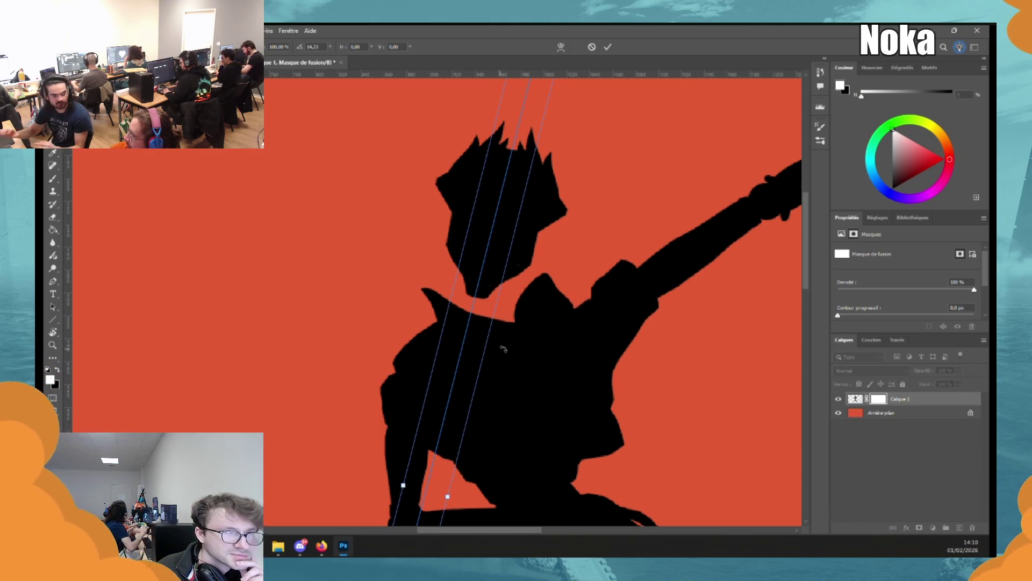
key(Return)
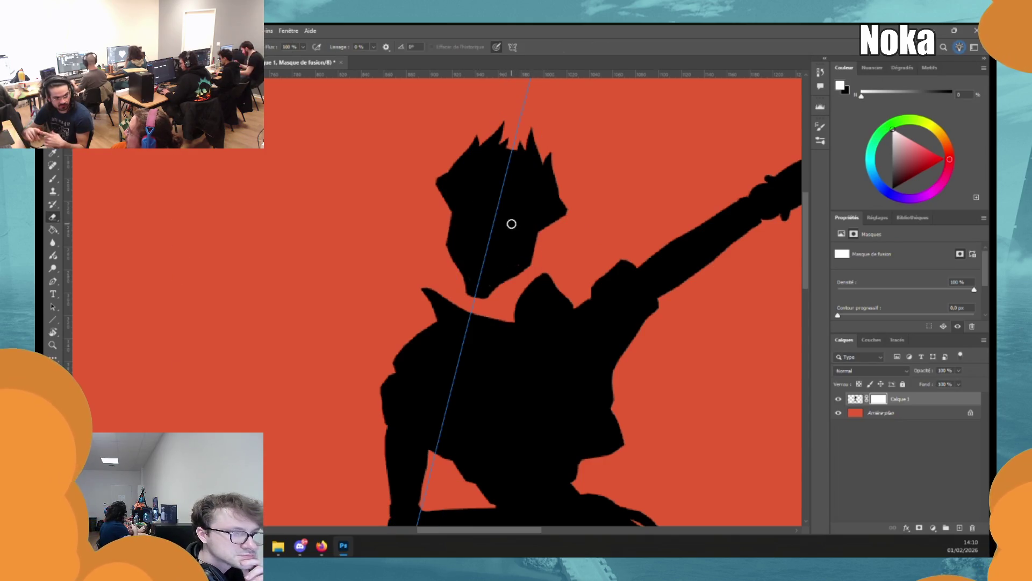
Erase mirrored eye holes on the mask, review the whole figure, then target the layer pixels.
mouse_move(516, 222)
mouse_down()
mouse_move(530, 215)
mouse_move(514, 223)
mouse_up()
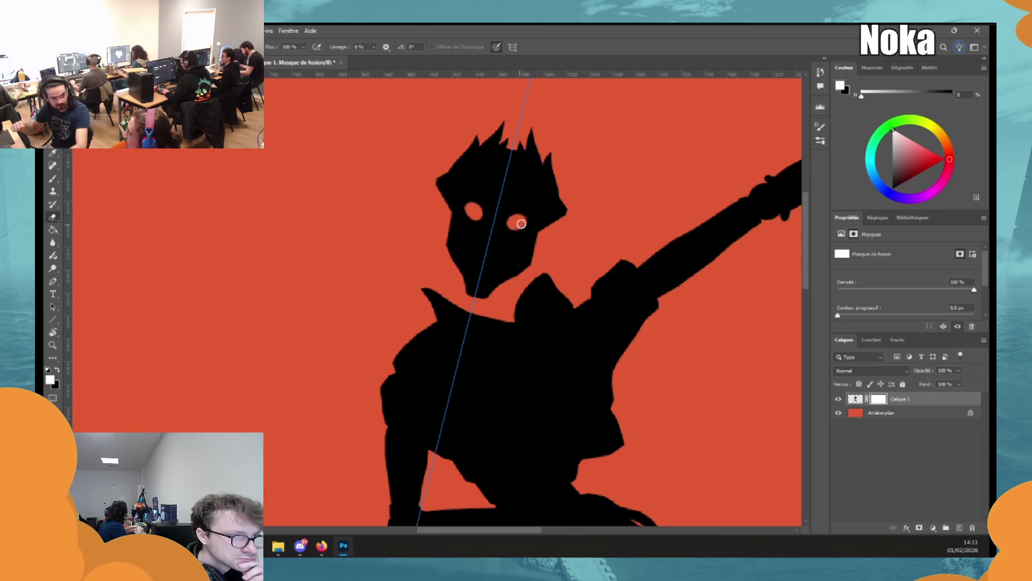
key(x)
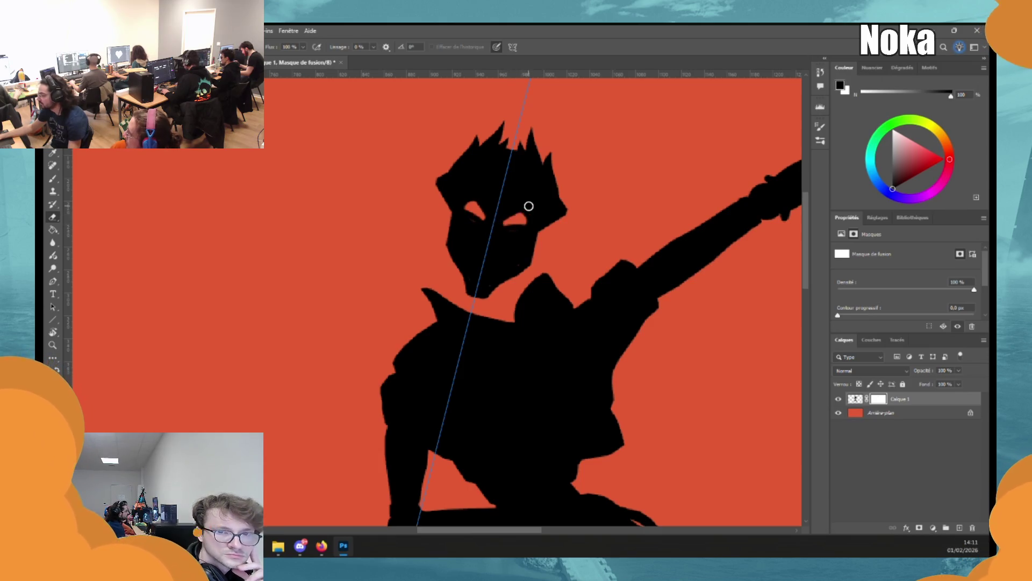
key(ctrl+0)
alt+scroll(562, 271, up, 5)
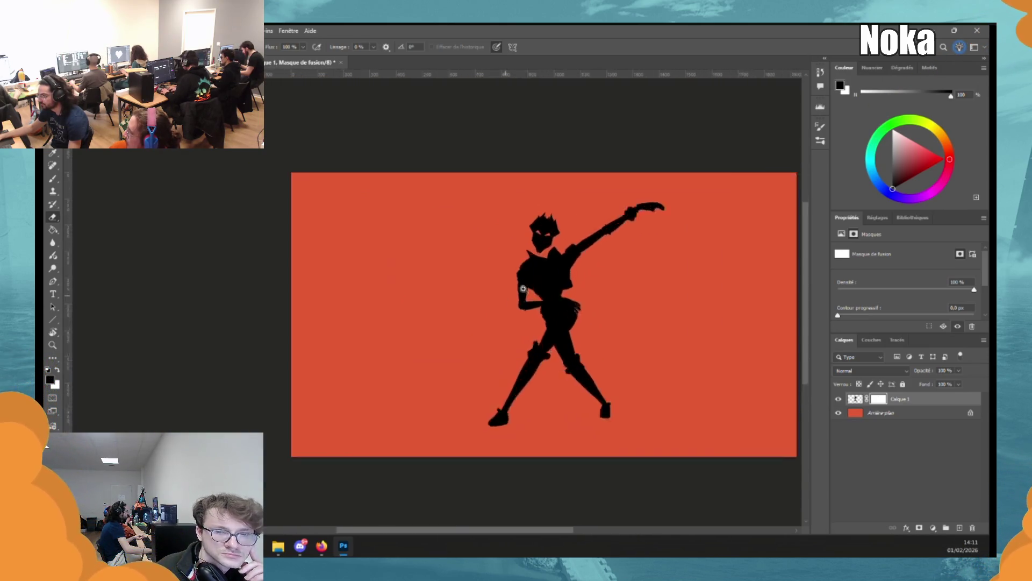
key(ctrl+z)
key(ctrl+z)
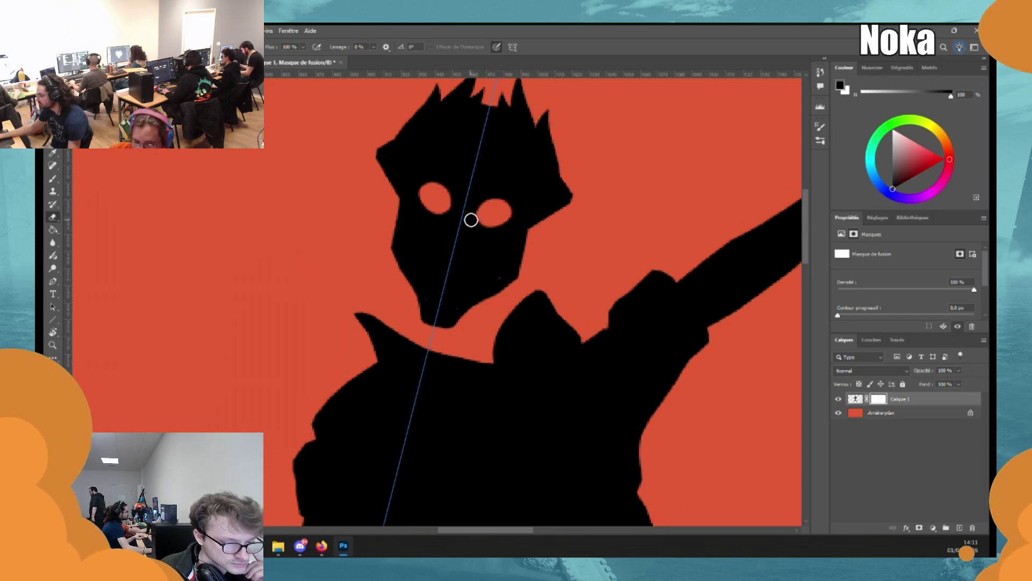
key(ctrl+z)
key(ctrl+z)
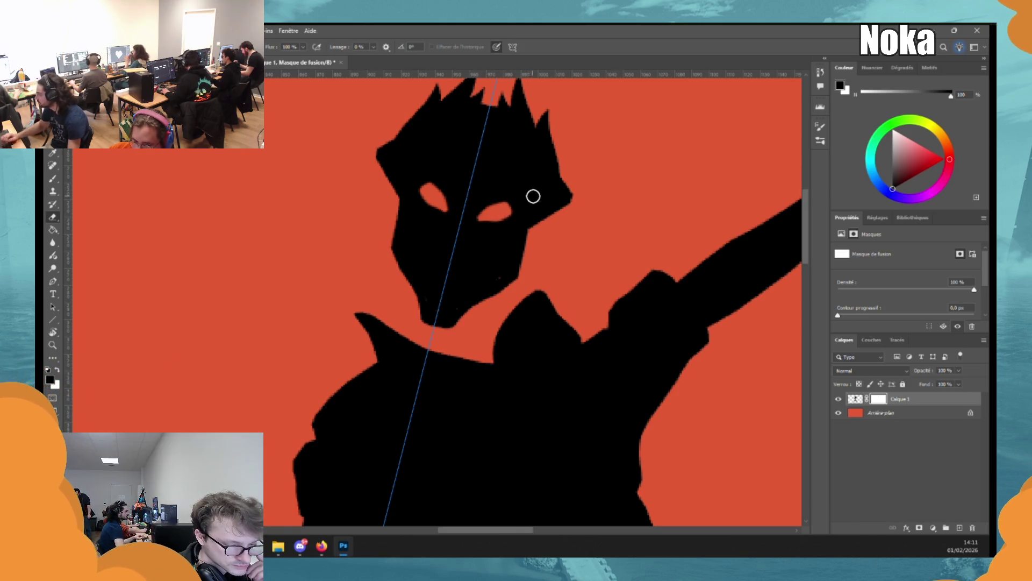
mouse_move(515, 226)
mouse_down()
mouse_move(473, 274)
mouse_move(528, 230)
mouse_move(537, 237)
mouse_move(527, 237)
mouse_up()
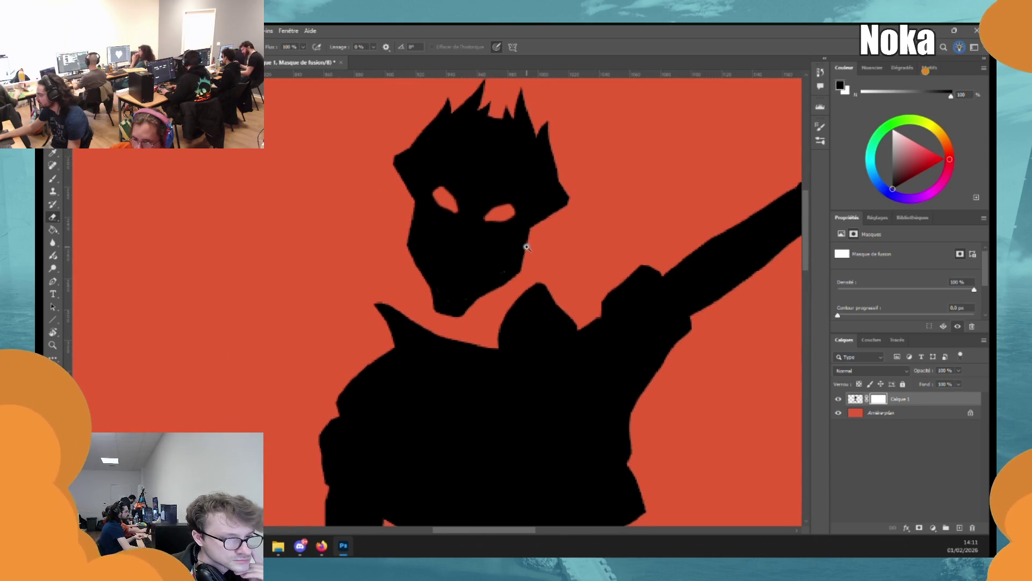
right_click(506, 48)
key(Escape)
key(ctrl+minus)
key(ctrl+minus)
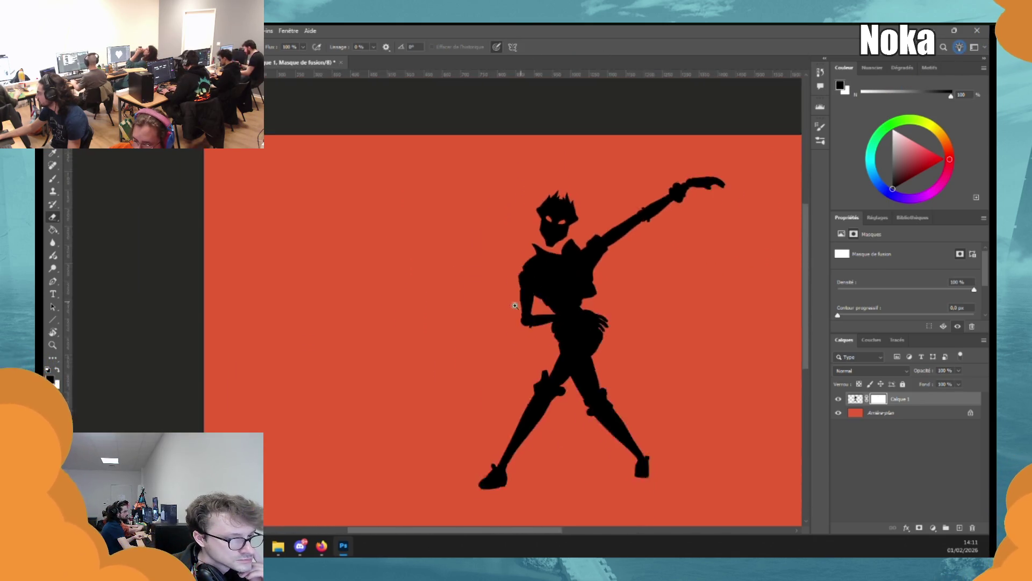
scroll(576, 422, up, 3)
scroll(576, 422, down, 5)
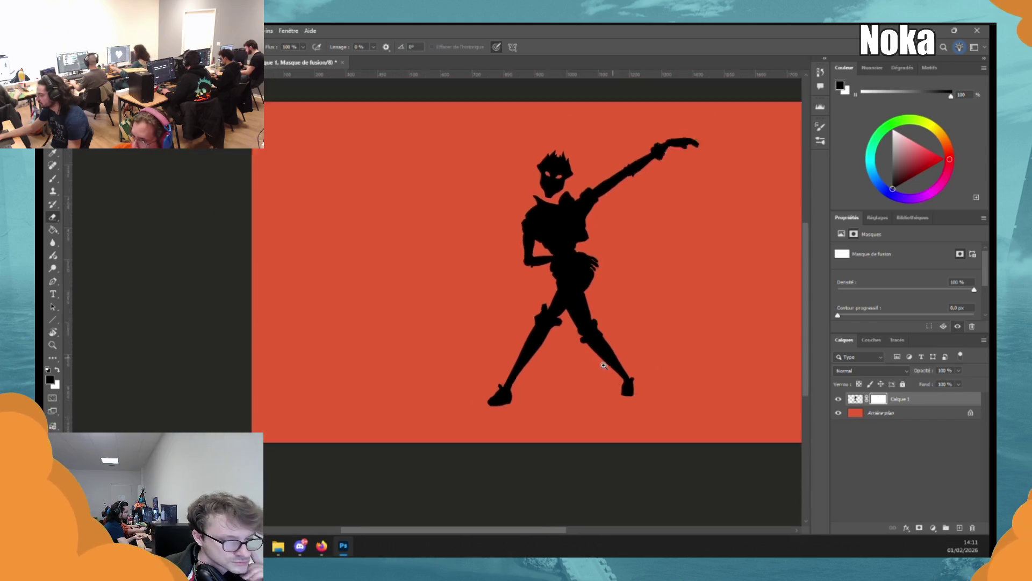
click(855, 400)
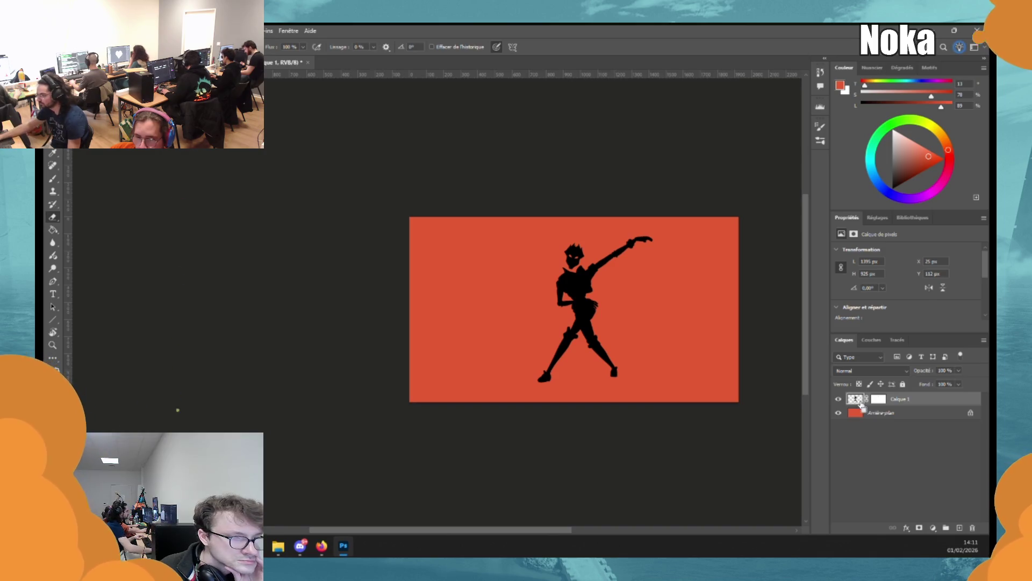
Scale the black silhouette to about 142% and shift it up and left on the canvas.
key(ctrl+t)
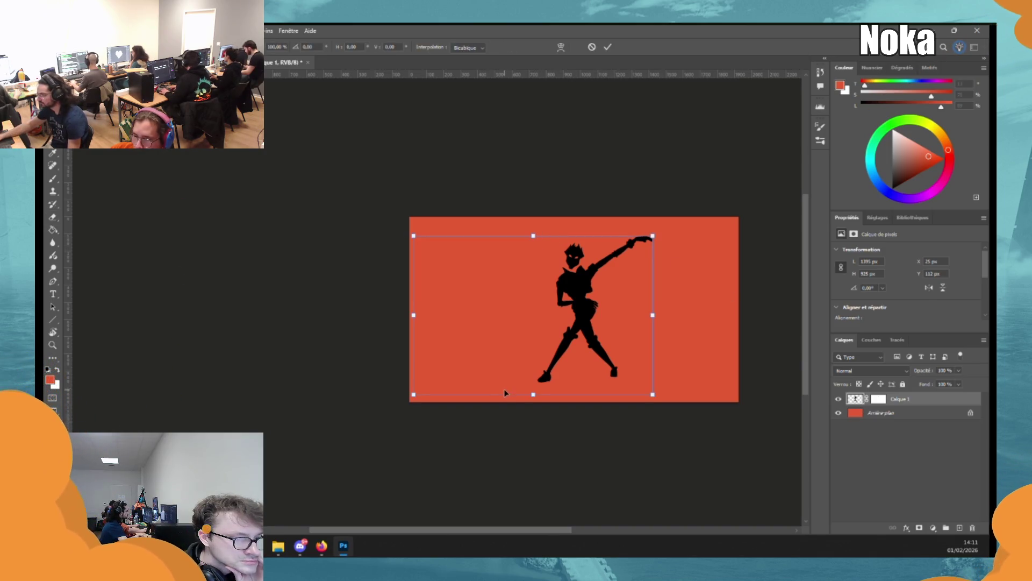
key(e)
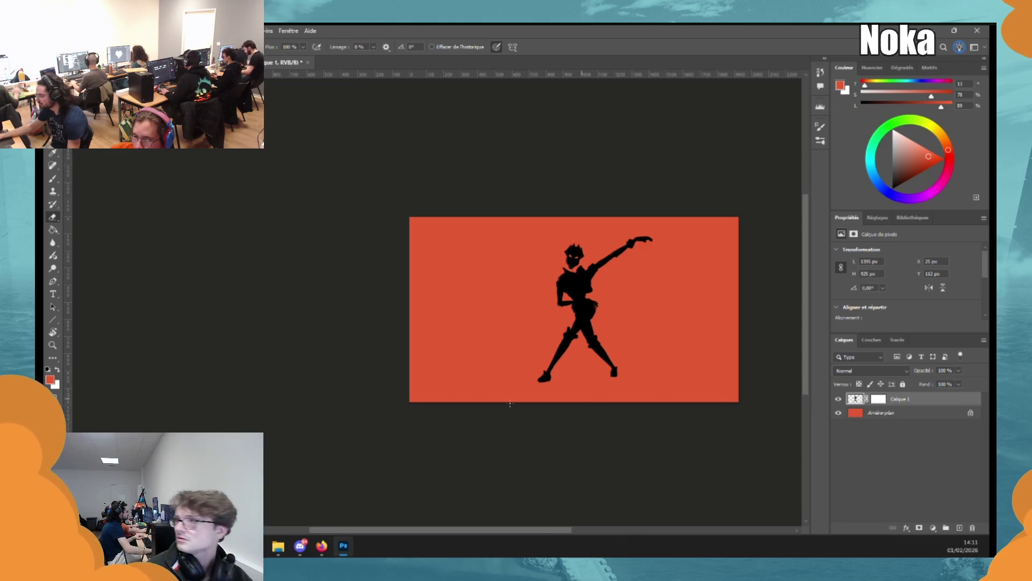
click(65, 46)
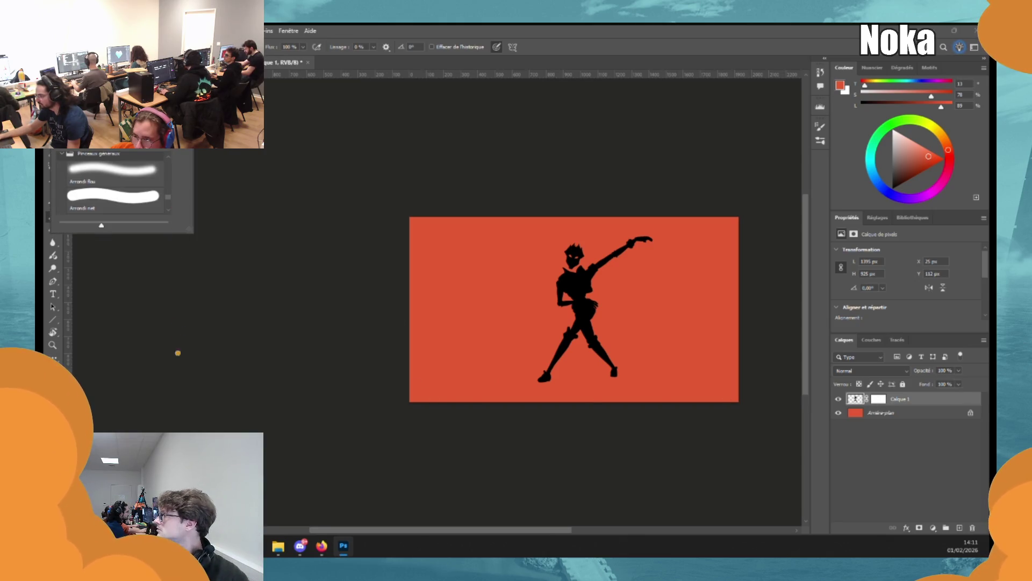
key(Escape)
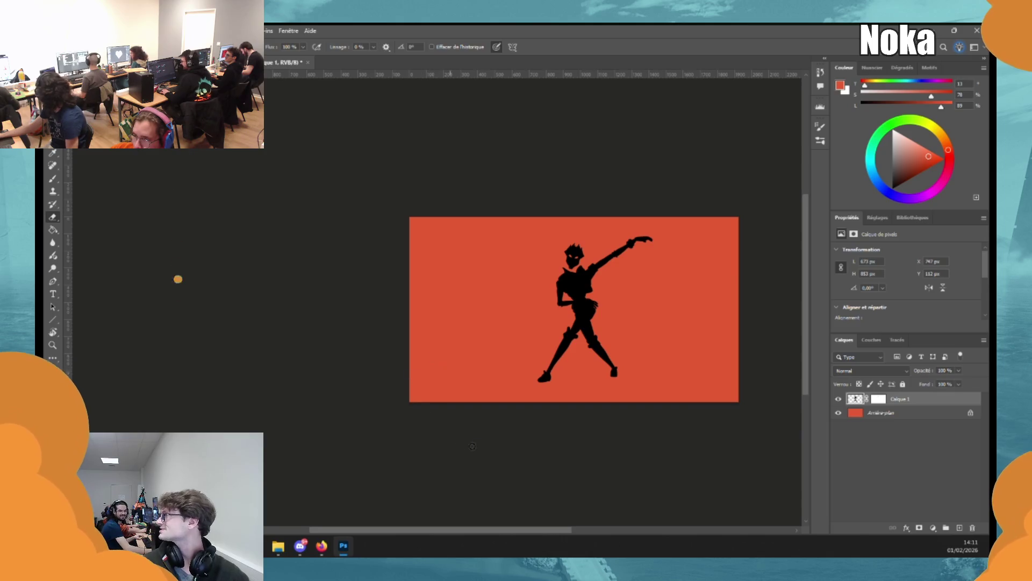
key(ctrl+t)
drag(603, 386, 595, 443)
drag(594, 367, 590, 354)
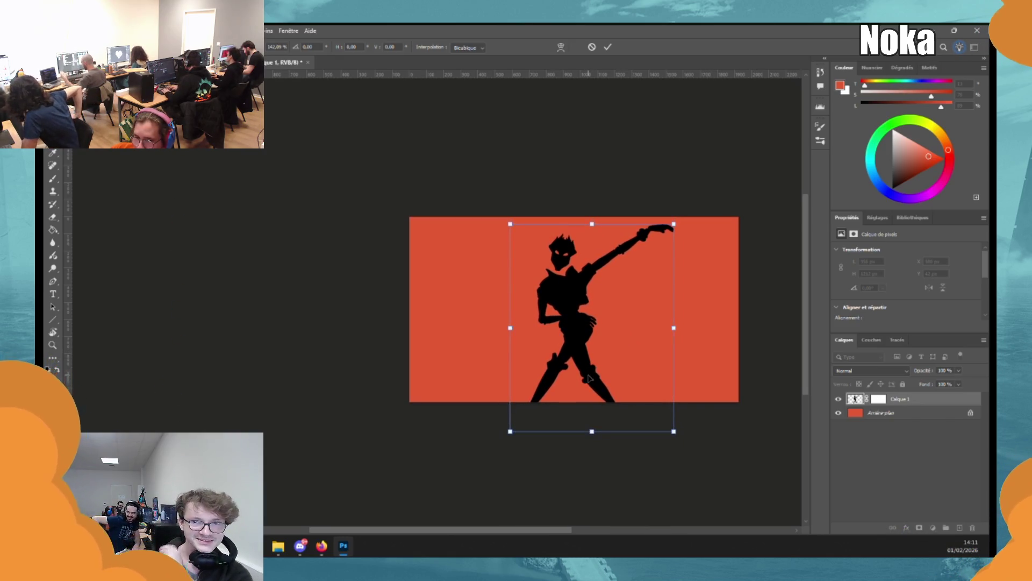
key(Return)
key(e)
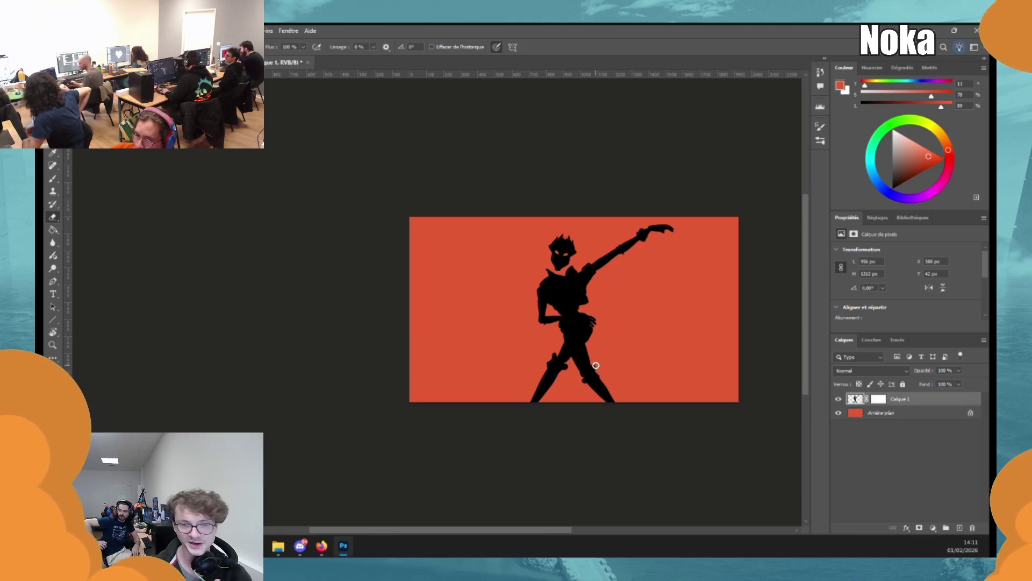
click(914, 412)
Add empty layer Calque 2 above Arrière-plan, choose the hard round brush, and check the browser.
click(958, 526)
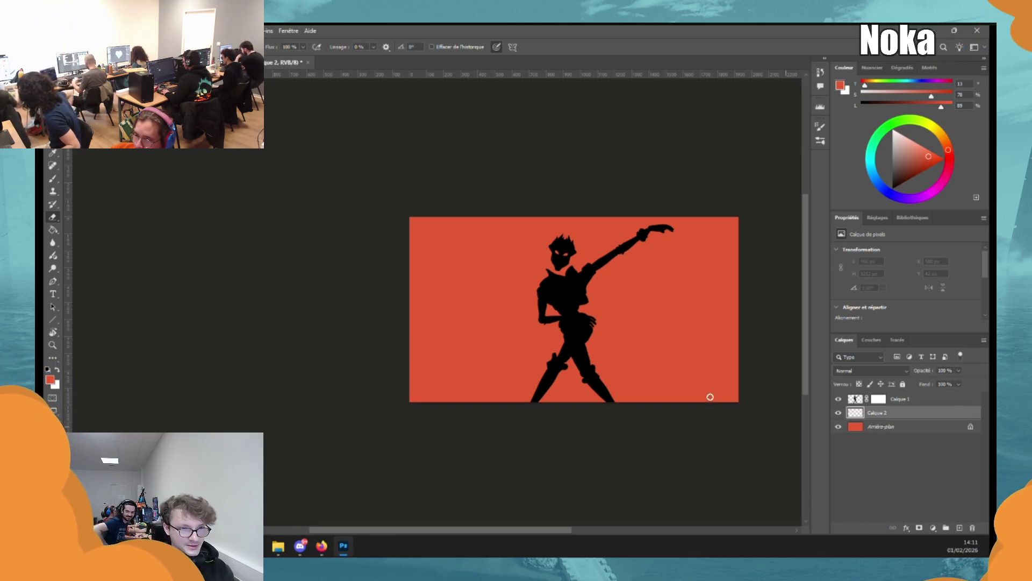
right_click(148, 175)
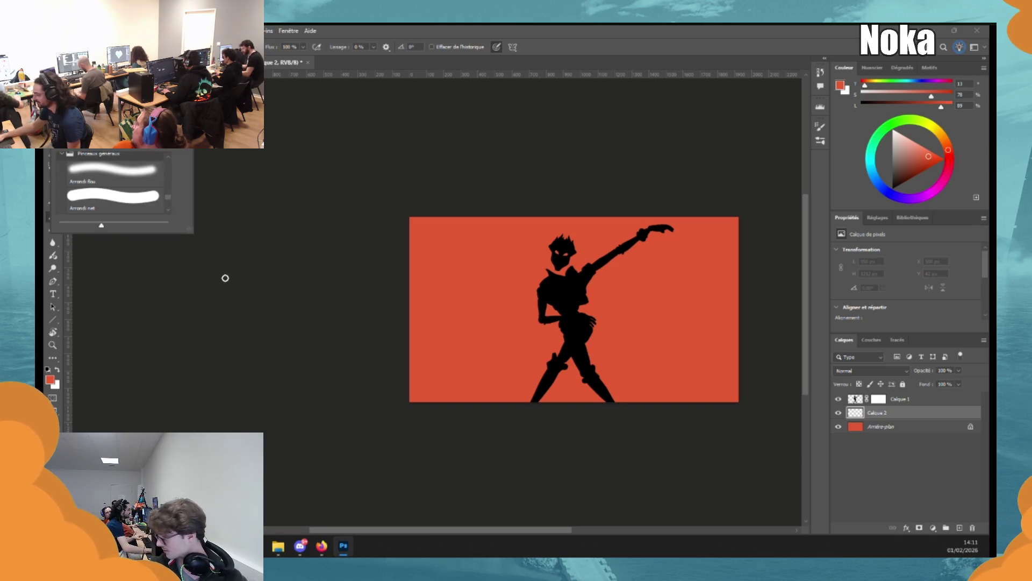
click(215, 177)
right_click(147, 175)
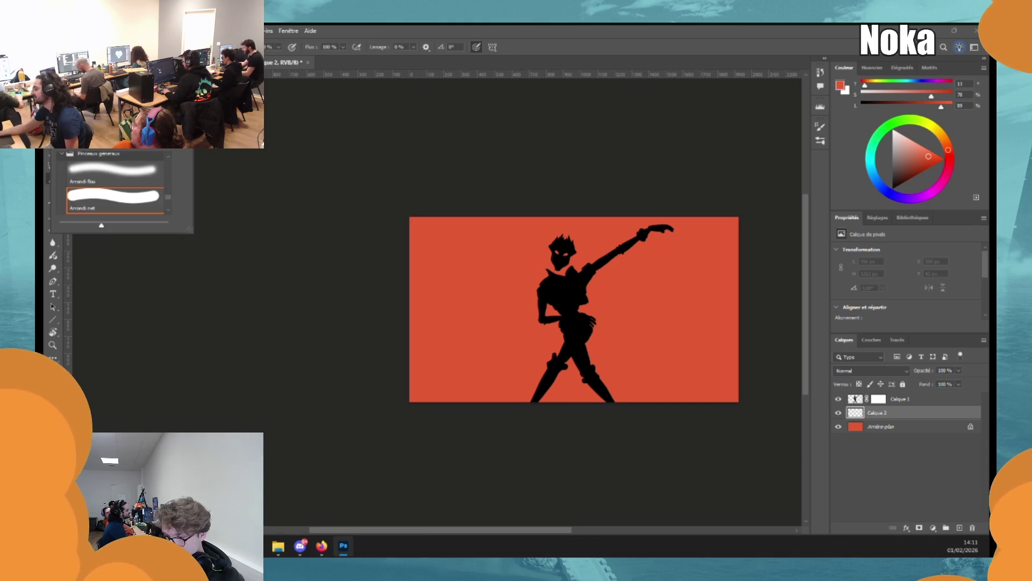
click(152, 391)
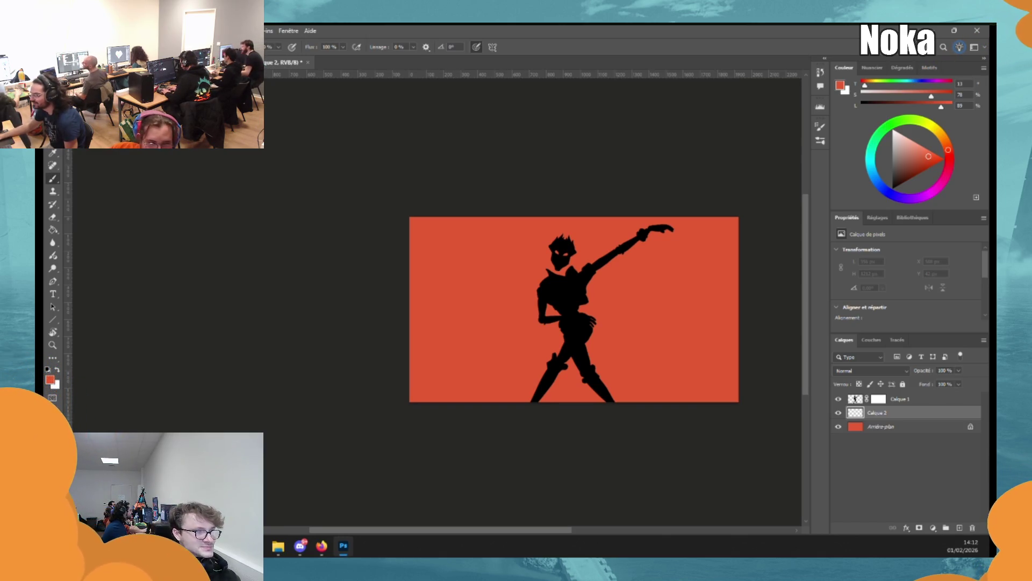
key(alt+Tab)
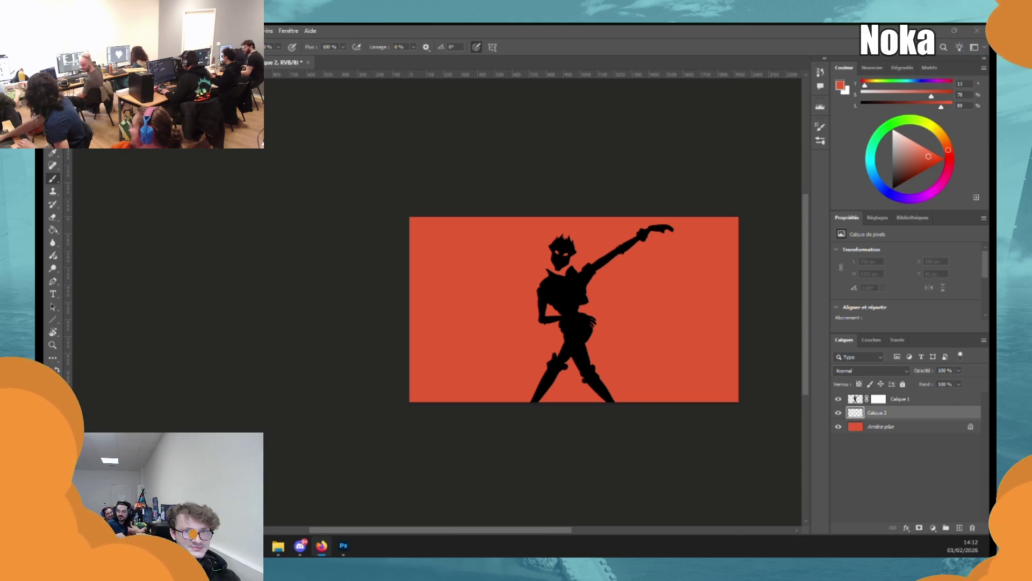
key(alt+Tab)
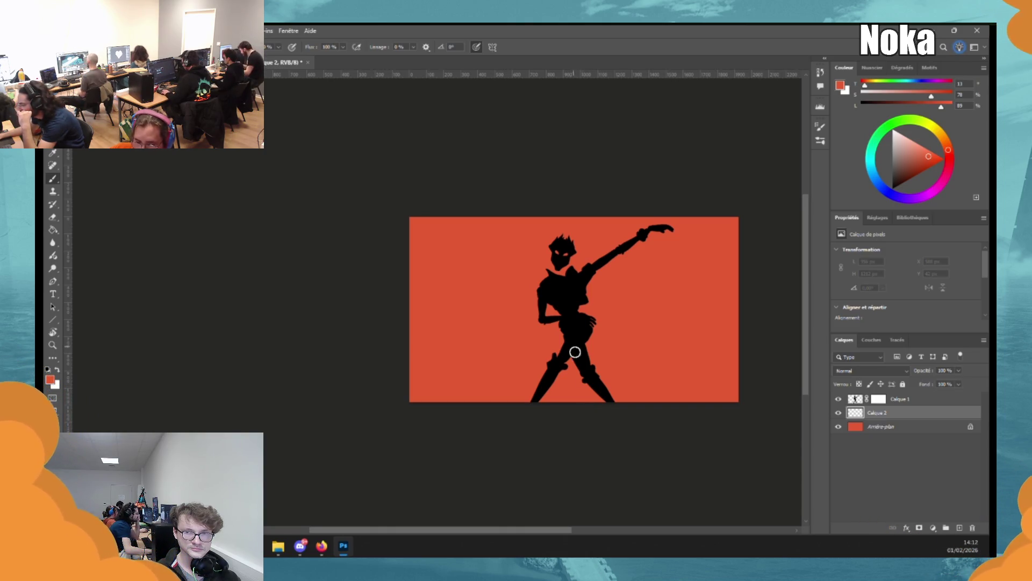
Set the foreground painting colour to yellow #e2c546.
click(47, 368)
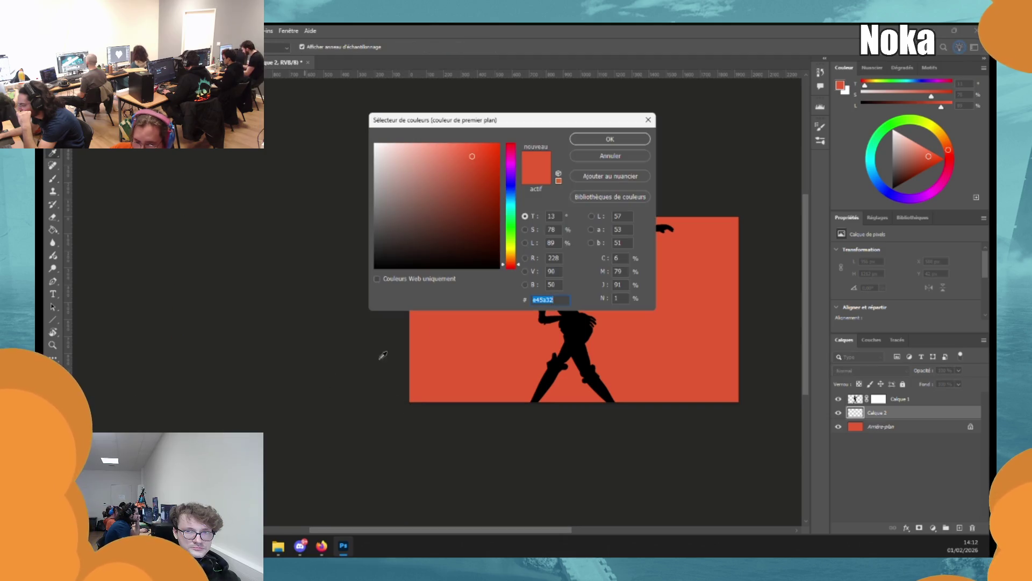
text(#e2c546)
click(612, 140)
Paint a trial yellow stroke, undo it, and review the brush presets.
drag(569, 413, 694, 266)
key(ctrl+z)
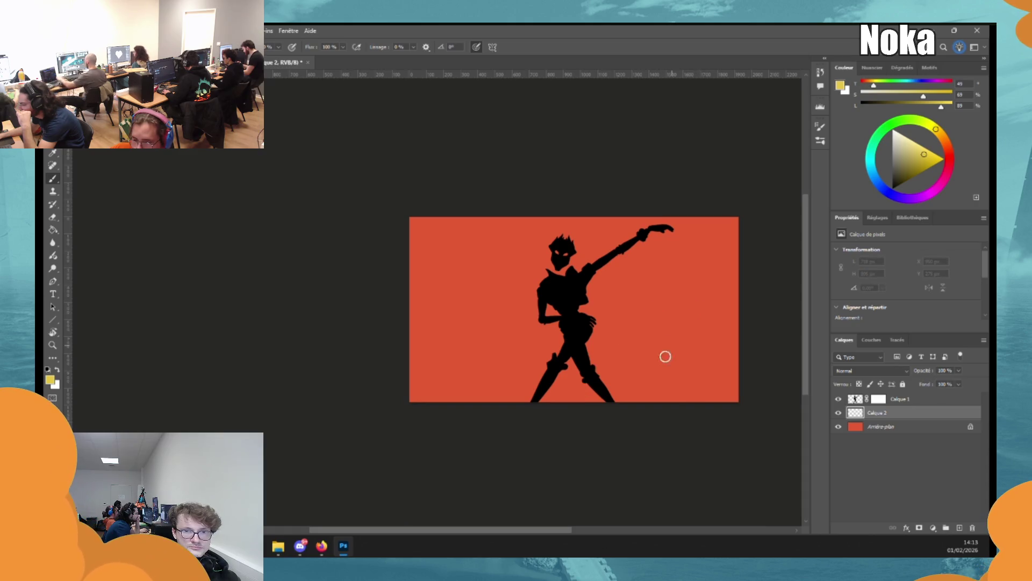
right_click(178, 178)
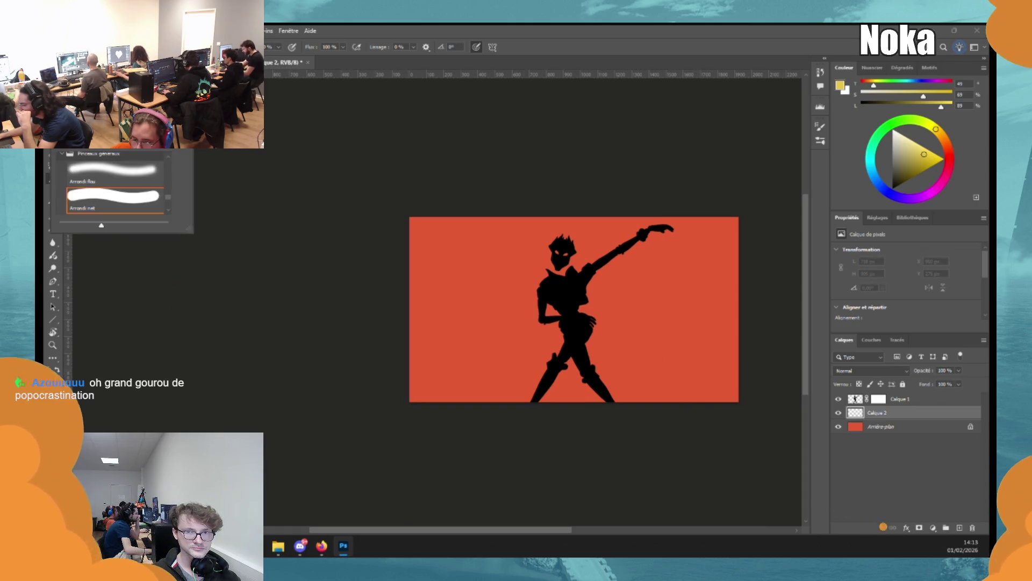
key(Escape)
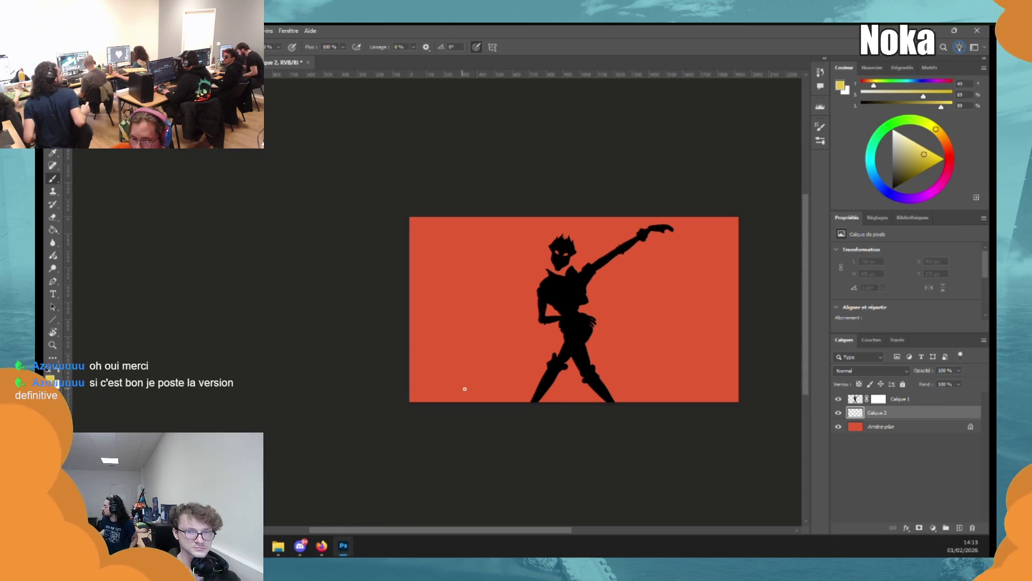
Paint trial parallel yellow curves from bottom-left to top-right, then undo them.
mouse_move(458, 399)
mouse_down()
mouse_move(562, 347)
mouse_move(710, 210)
mouse_up()
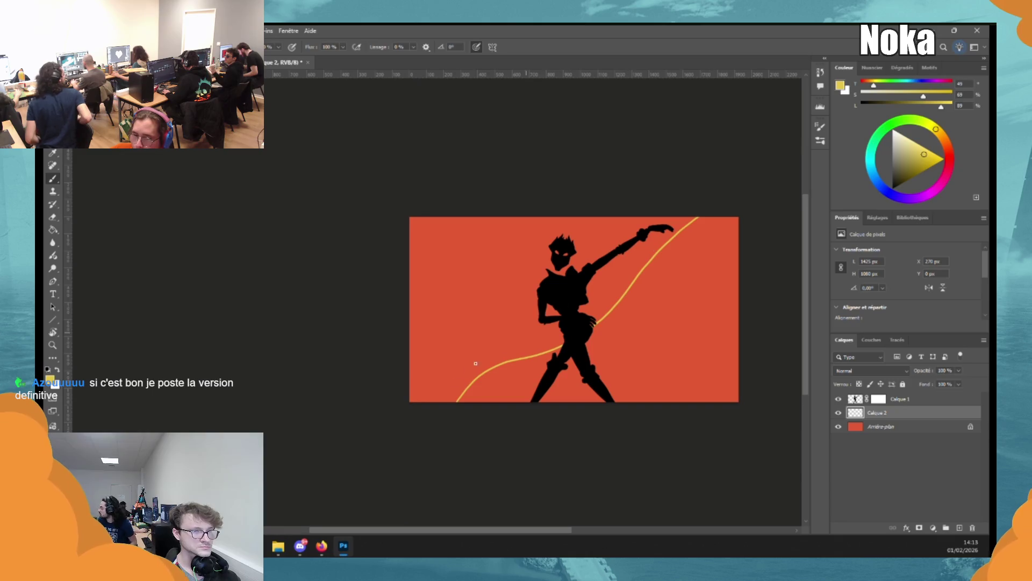
drag(622, 318, 748, 198)
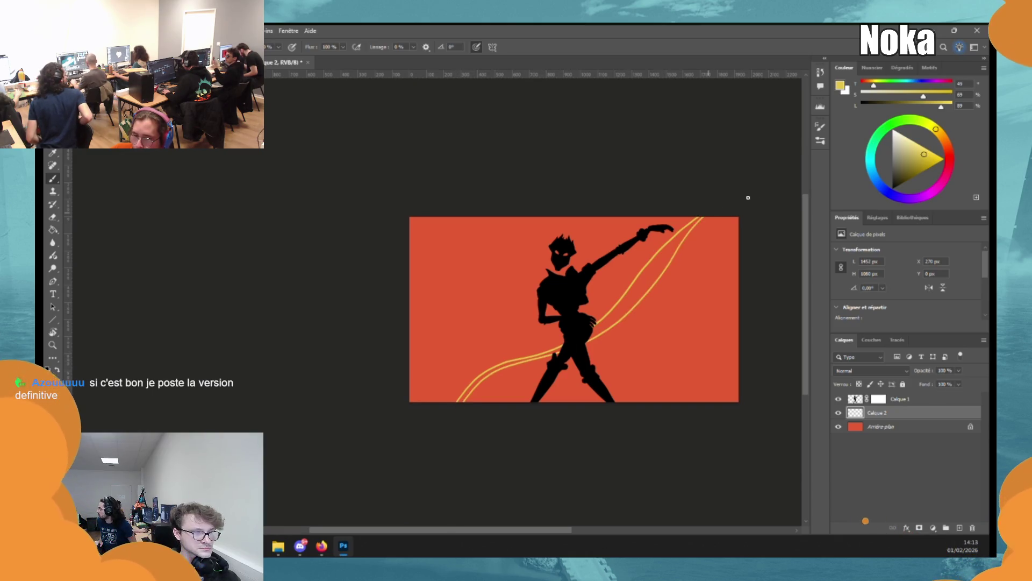
mouse_move(467, 403)
mouse_down()
mouse_move(545, 364)
mouse_move(694, 252)
mouse_up()
mouse_move(543, 378)
mouse_down()
mouse_move(675, 292)
mouse_move(710, 228)
mouse_up()
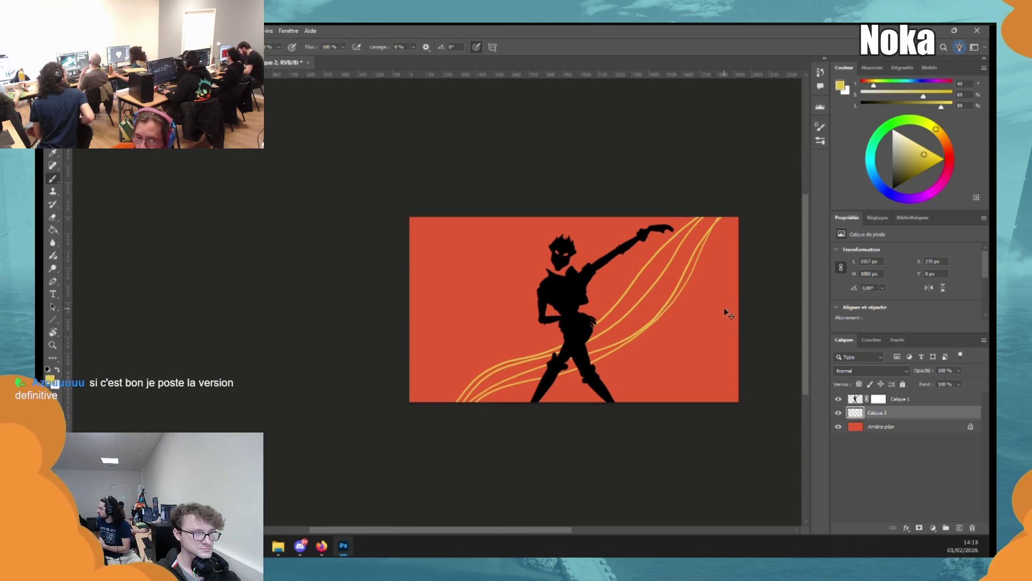
key(ctrl+z)
key(ctrl+z)
key(ctrl+z)
key(ctrl+z)
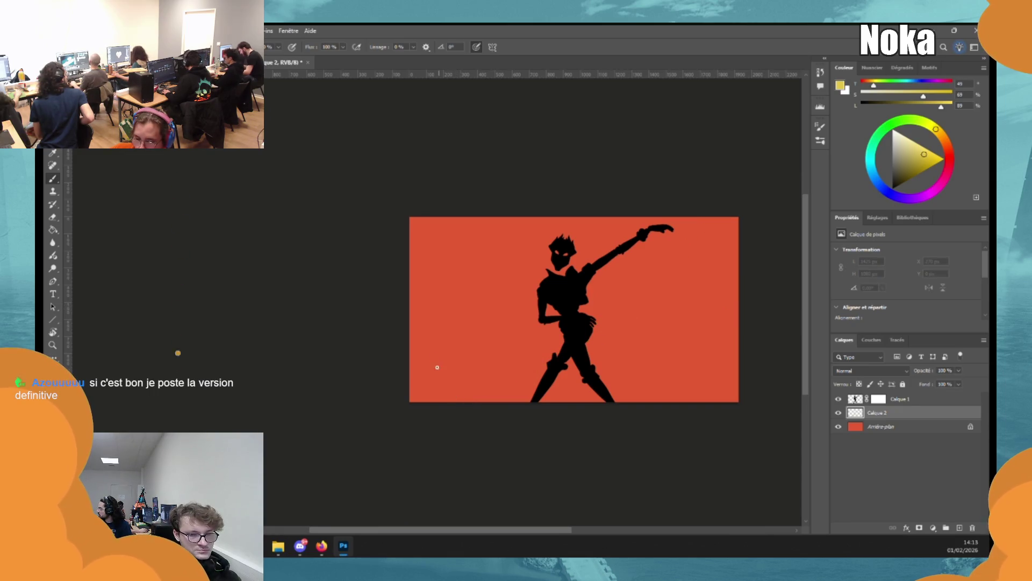
Set Lissage to 32% and paint two smooth parallel yellow swooshes up to the raised hand.
click(413, 46)
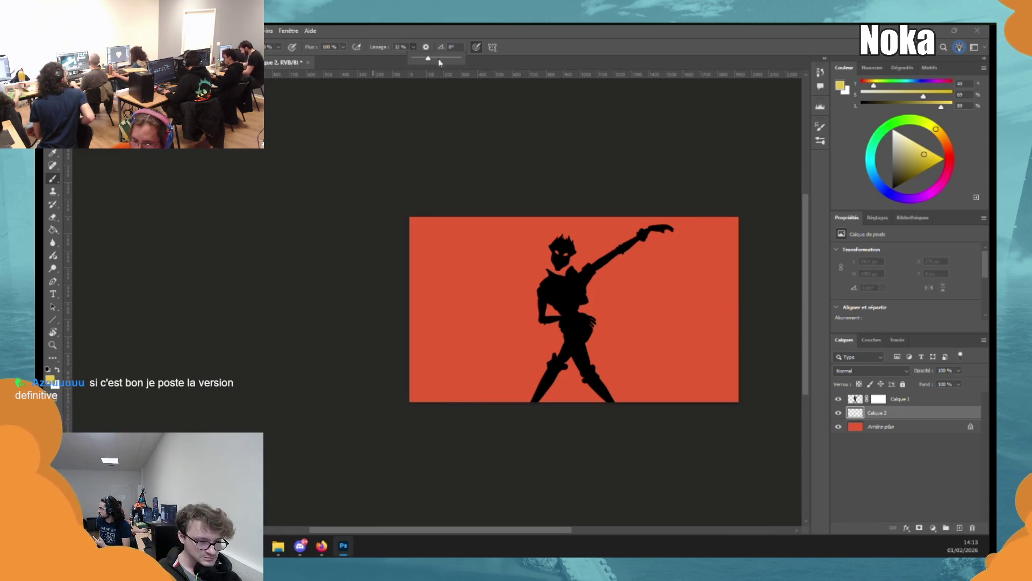
mouse_move(452, 414)
mouse_down()
mouse_move(516, 341)
mouse_move(627, 272)
mouse_move(680, 157)
mouse_up()
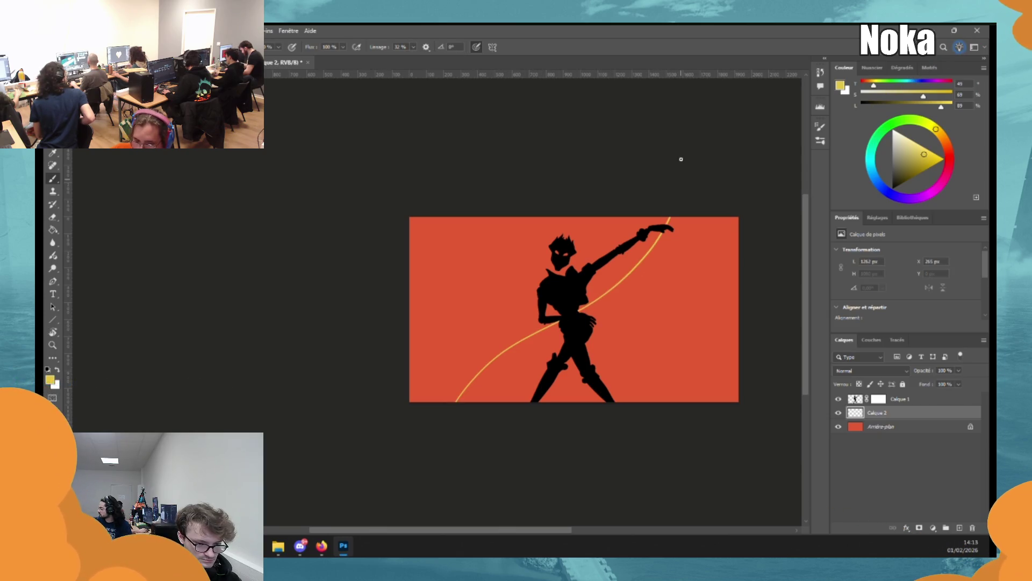
drag(596, 310, 693, 188)
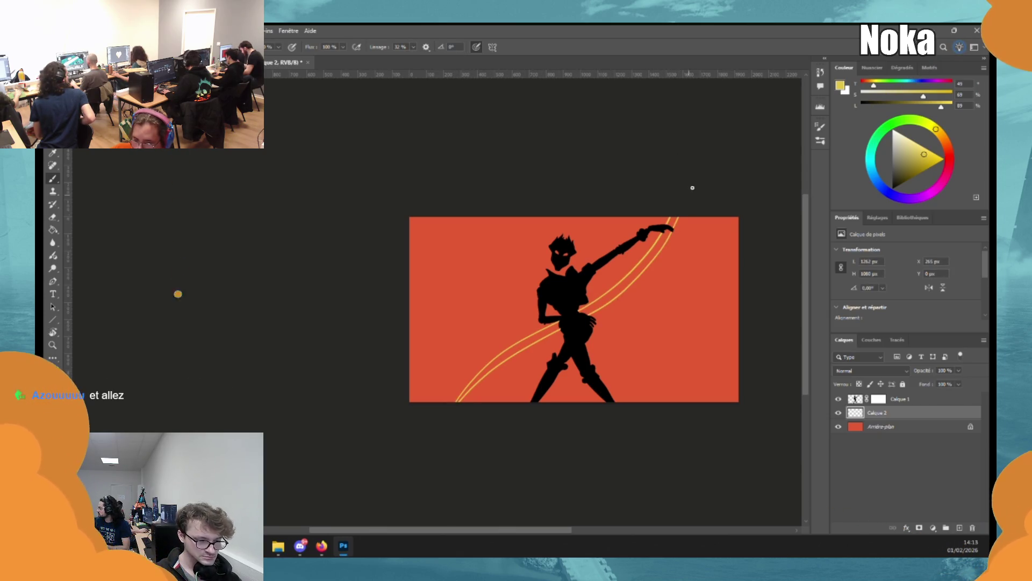
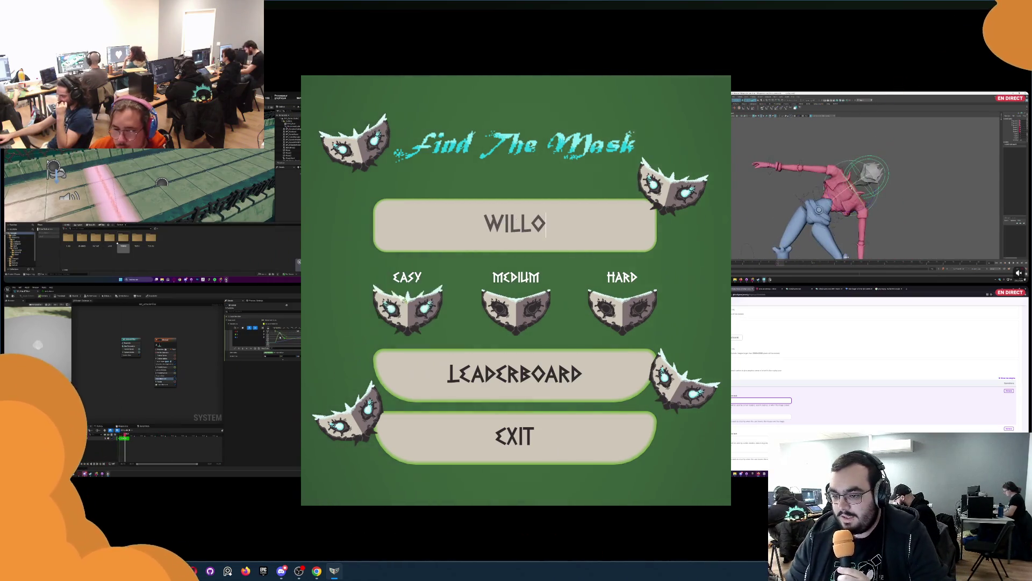
Start a Find The Mask round by choosing a difficulty mask on the main menu.
click(407, 305)
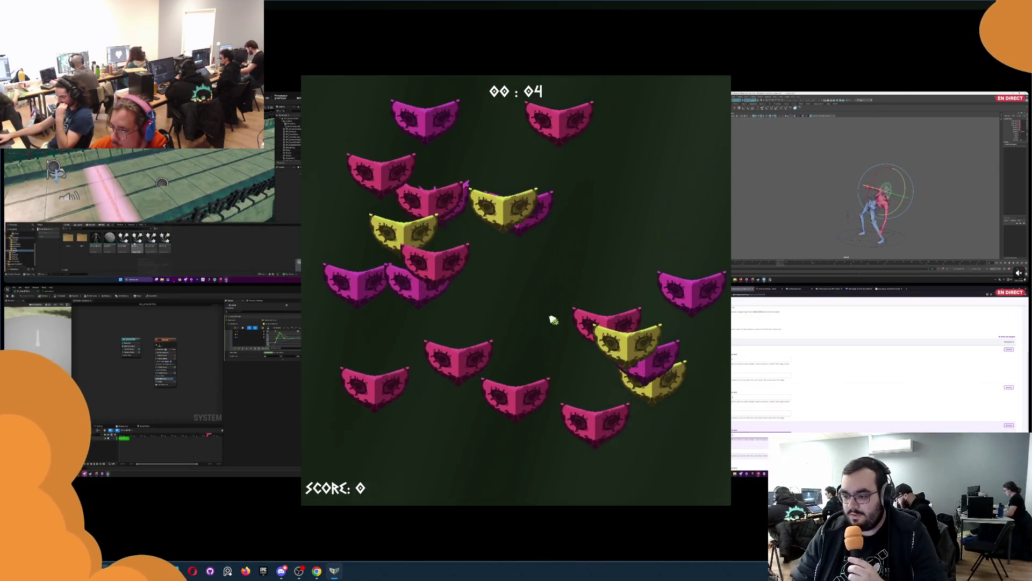
Catch the target mask in each flock until the round ends at score 12, then leave the end screen.
click(465, 237)
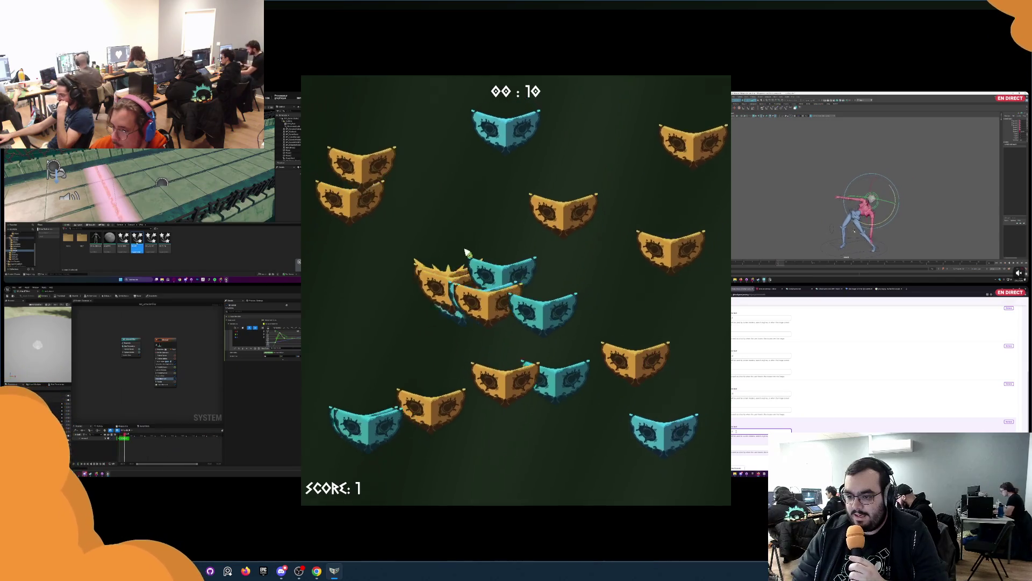
click(473, 273)
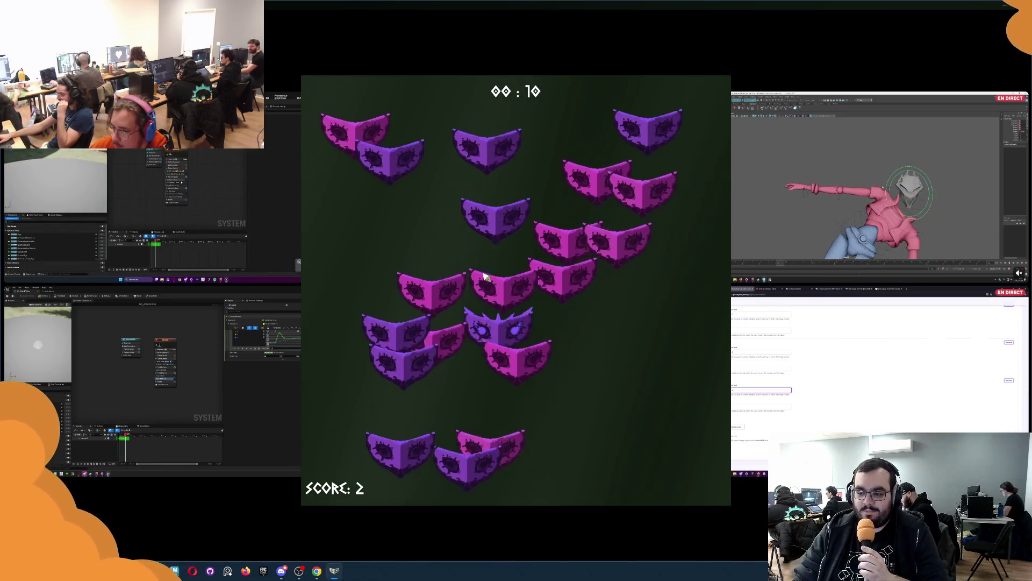
click(485, 304)
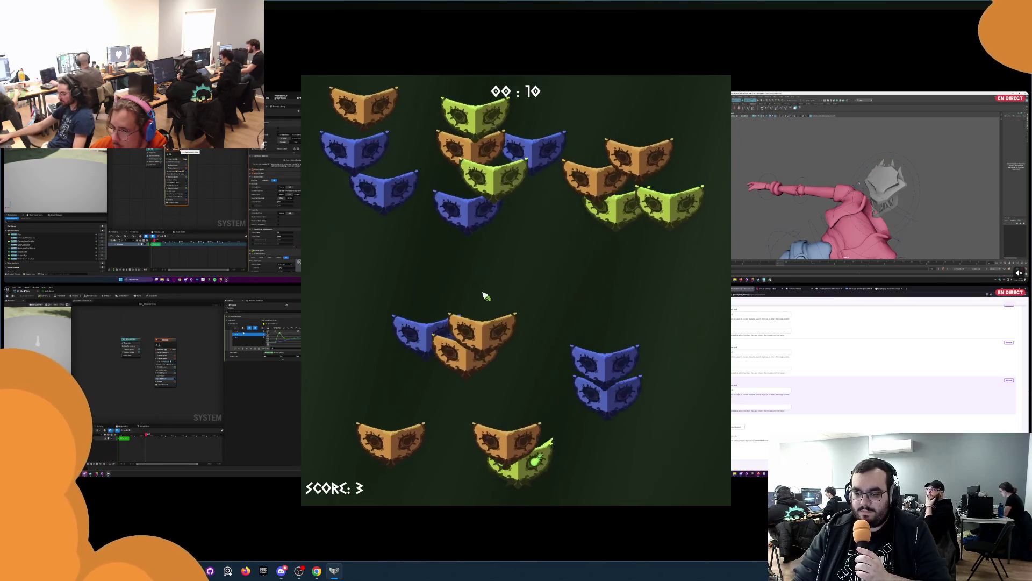
click(503, 404)
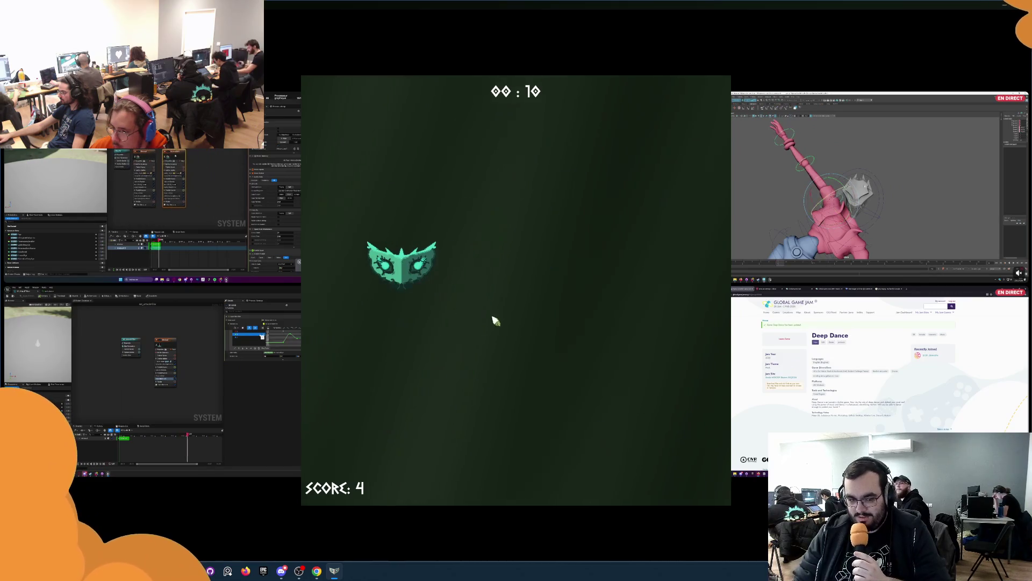
click(500, 344)
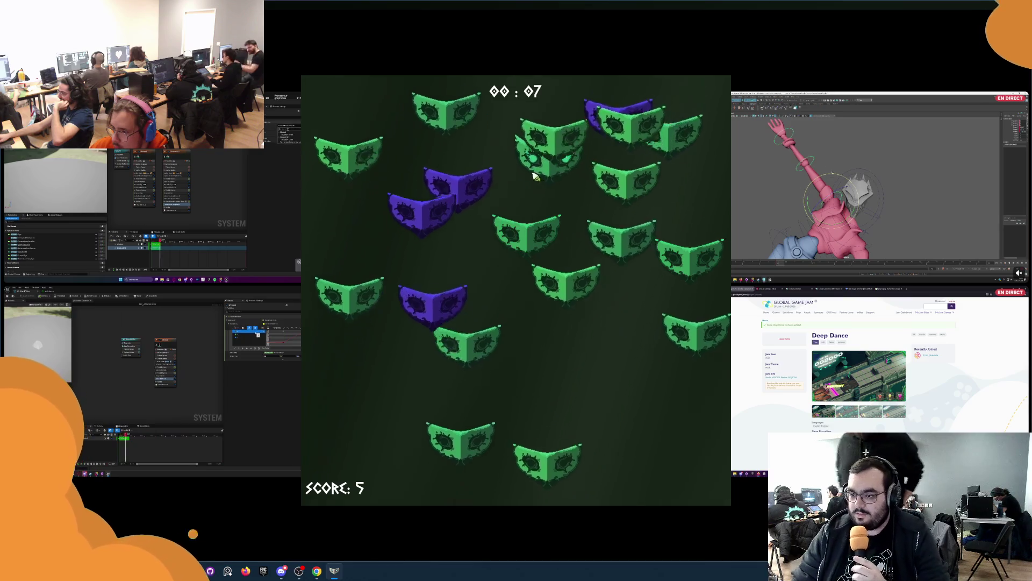
click(544, 272)
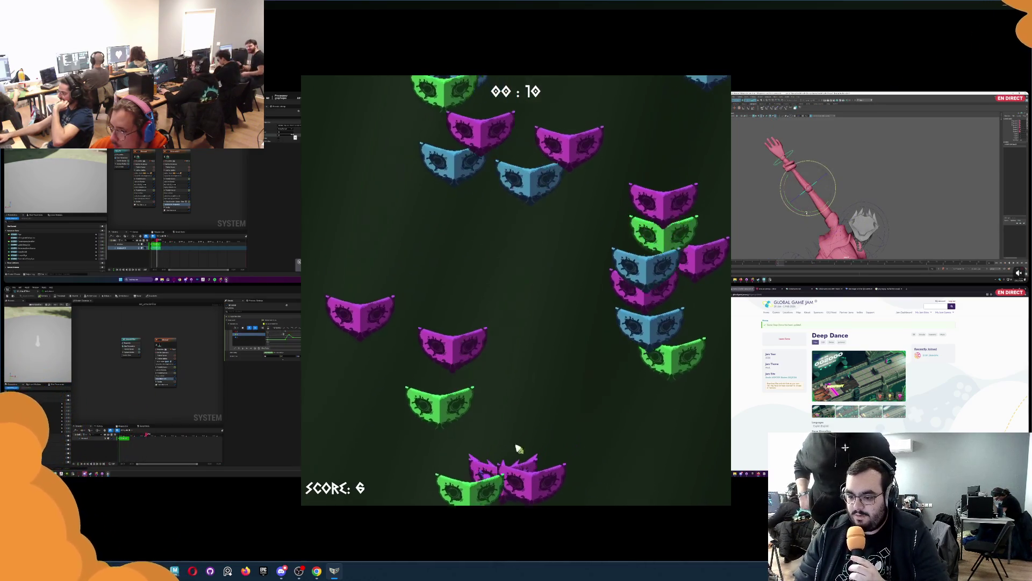
click(527, 232)
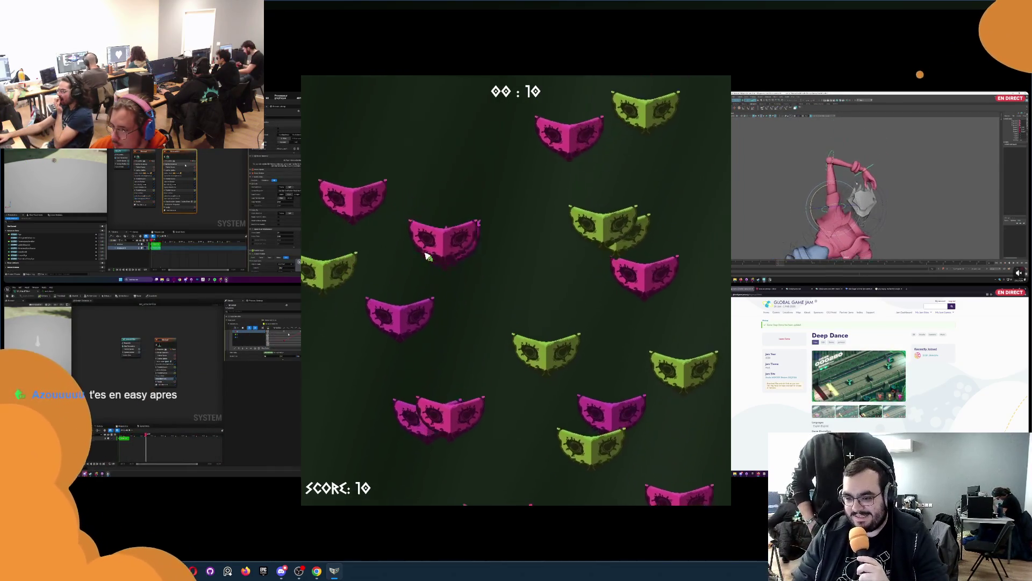
click(487, 323)
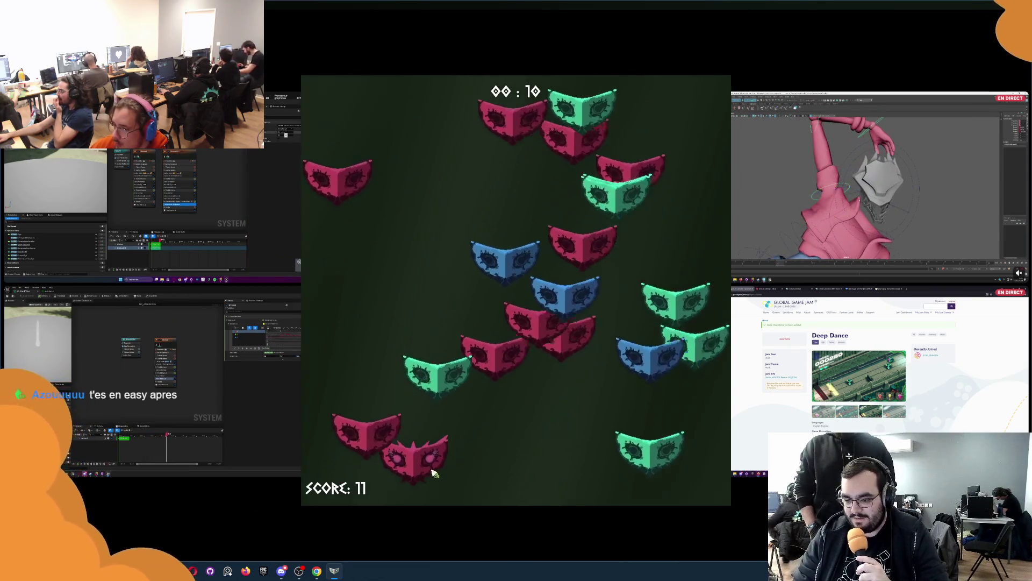
click(512, 405)
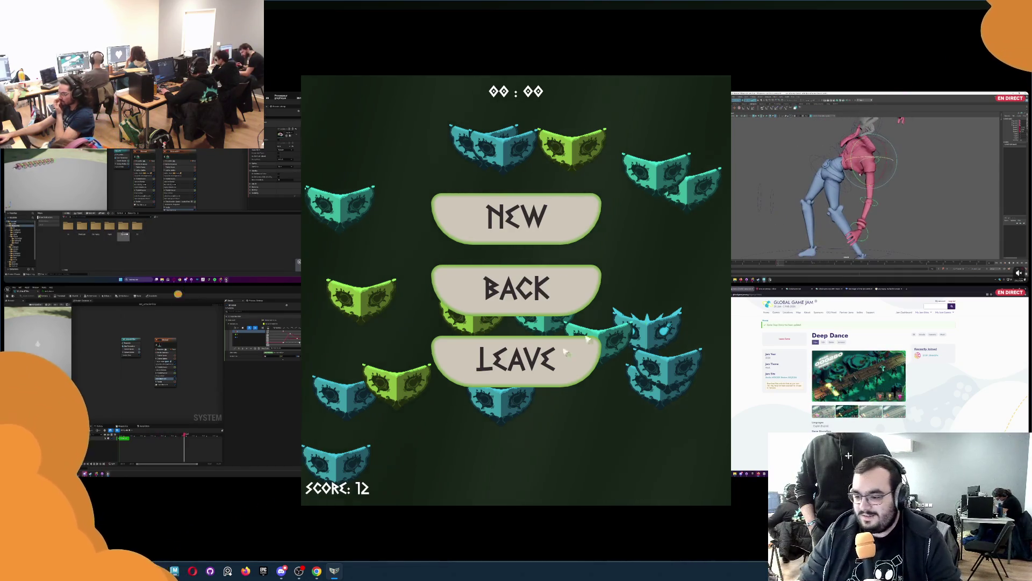
click(499, 286)
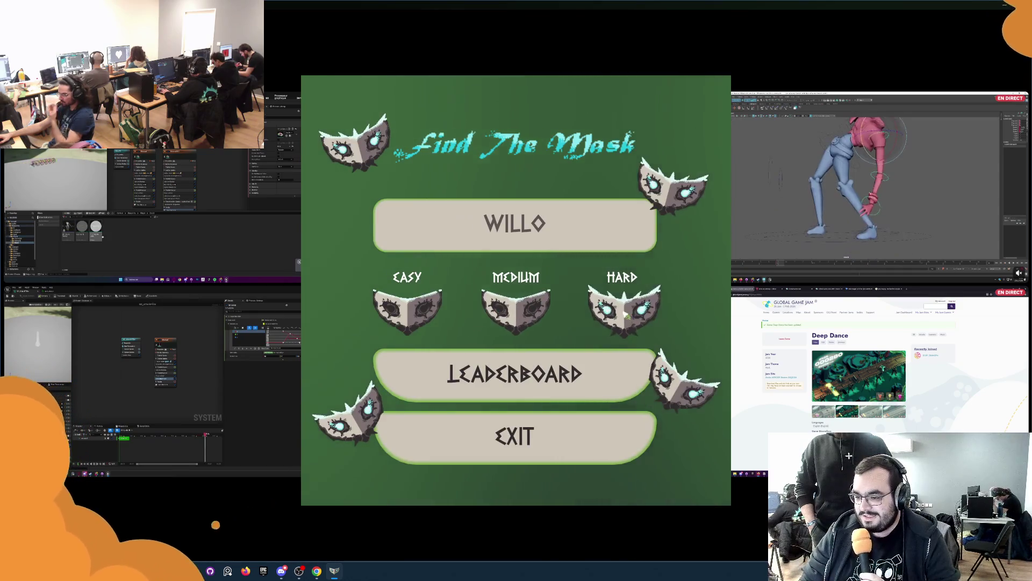
Start a new Find The Mask round on Hard difficulty.
click(625, 315)
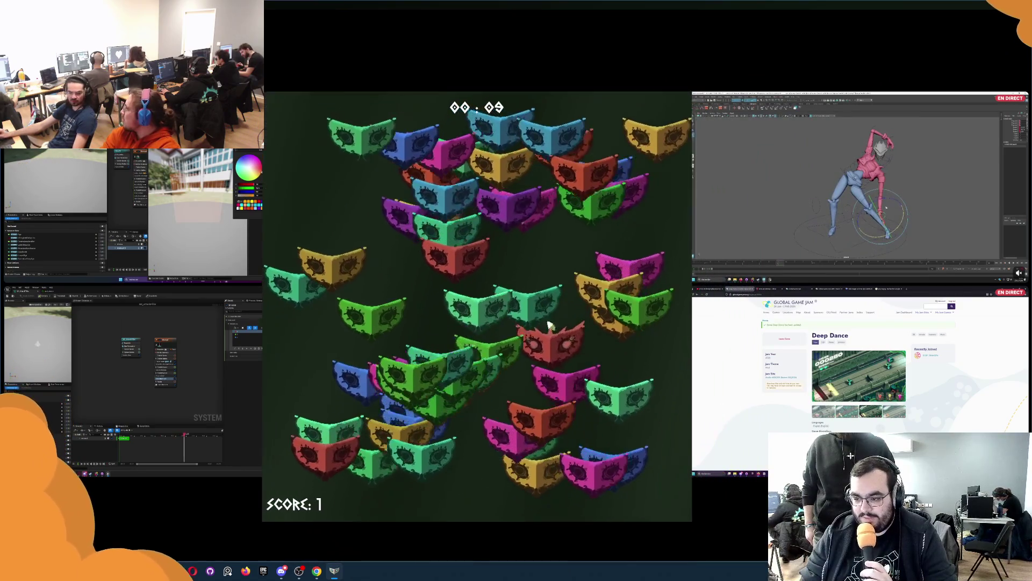
Catch the red, purple, spiky red and green target masks, lifting the score to 26.
click(548, 324)
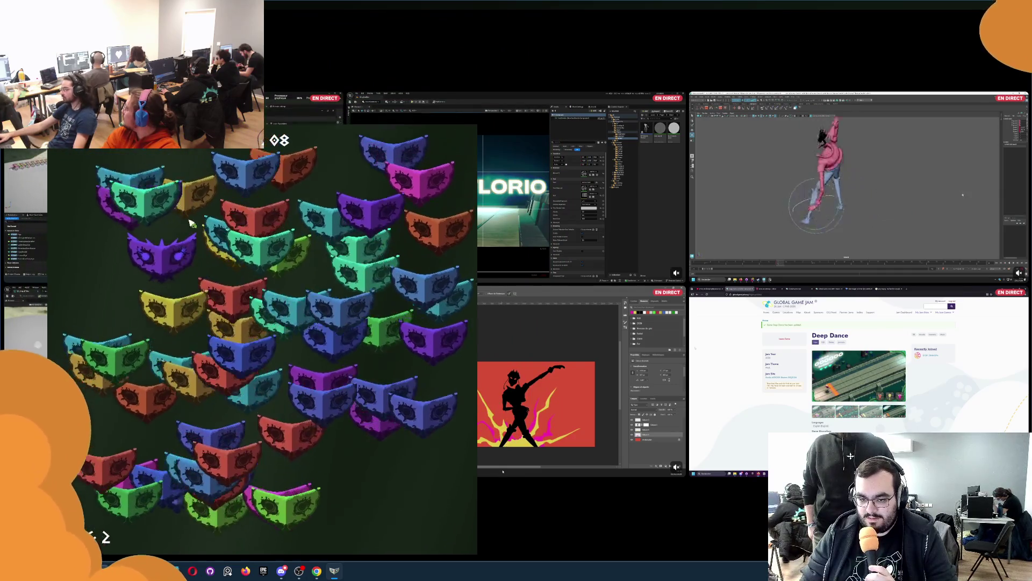
click(194, 253)
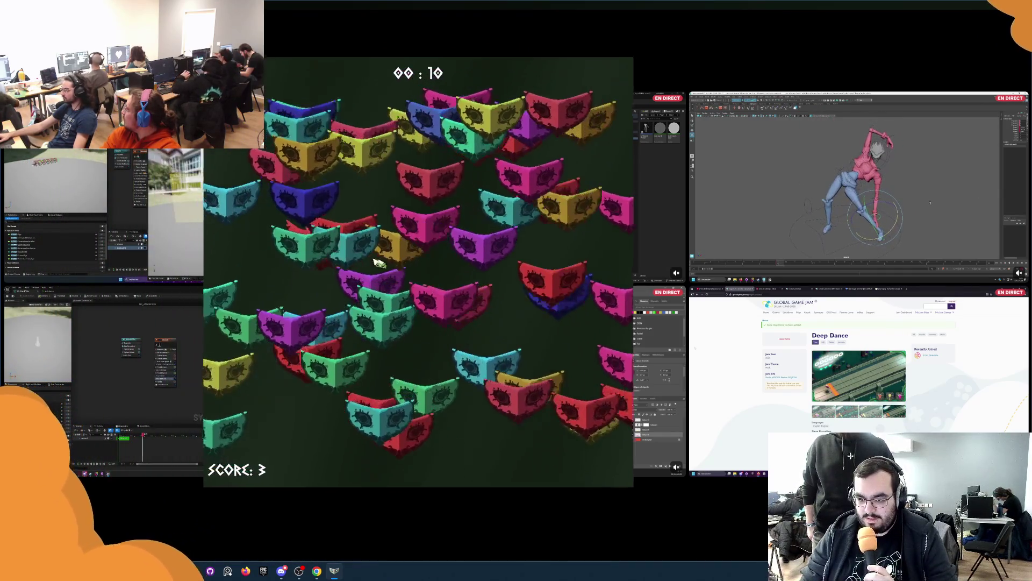
click(334, 225)
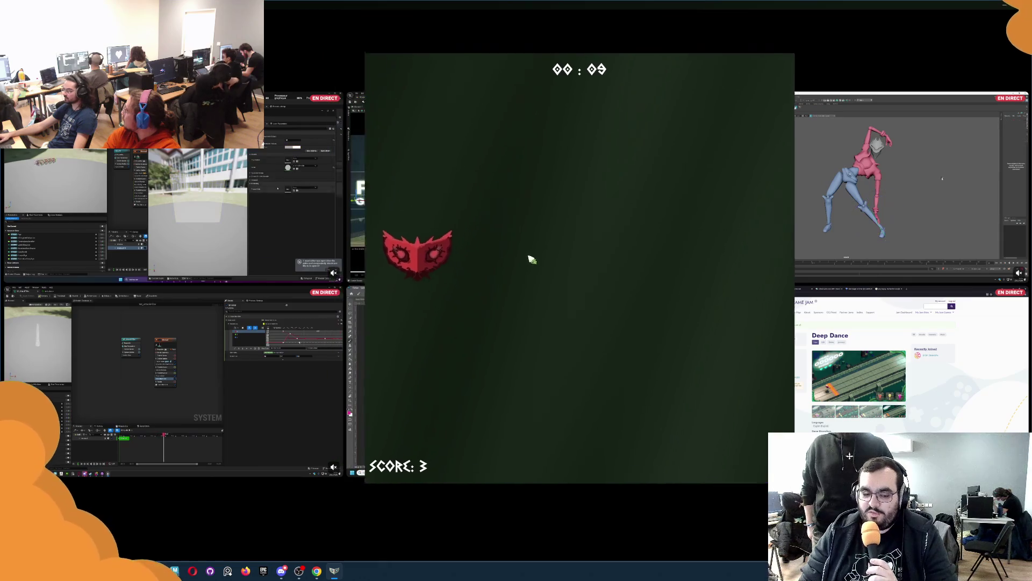
click(798, 235)
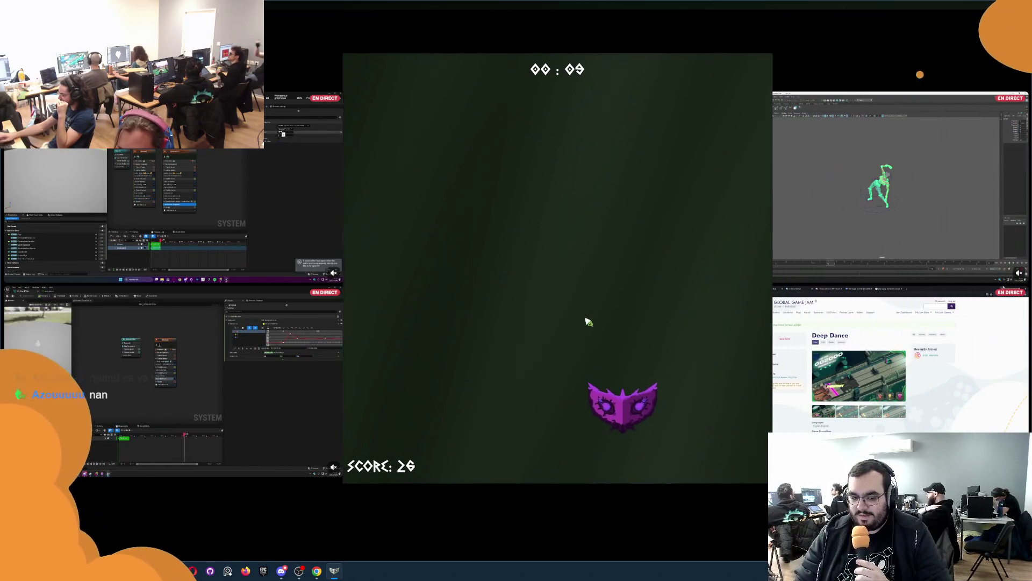
Hit the purple, yellow, green, blue and pink target masks to finish at 35, then leave the end screen.
click(616, 403)
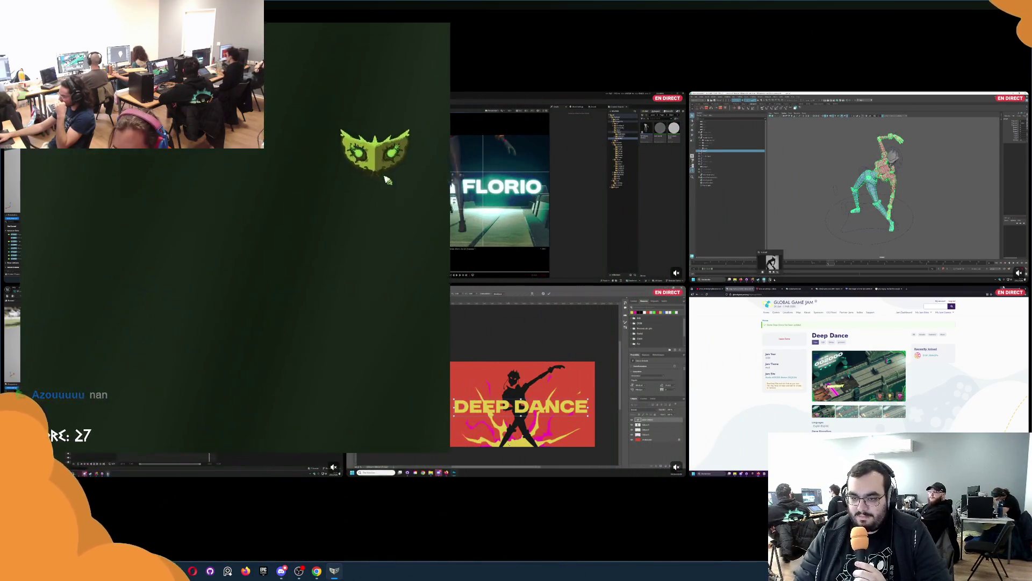
click(216, 256)
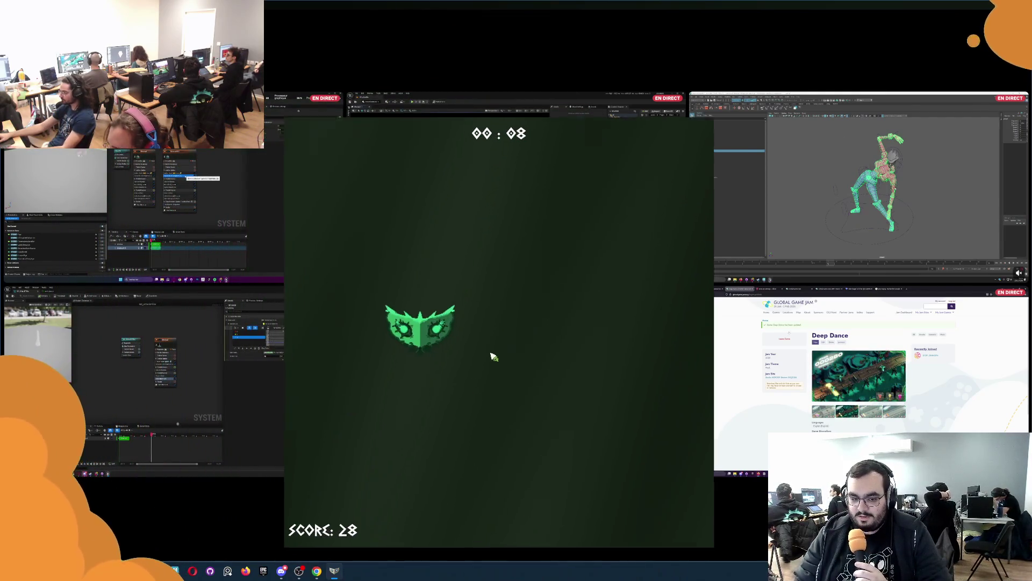
click(461, 294)
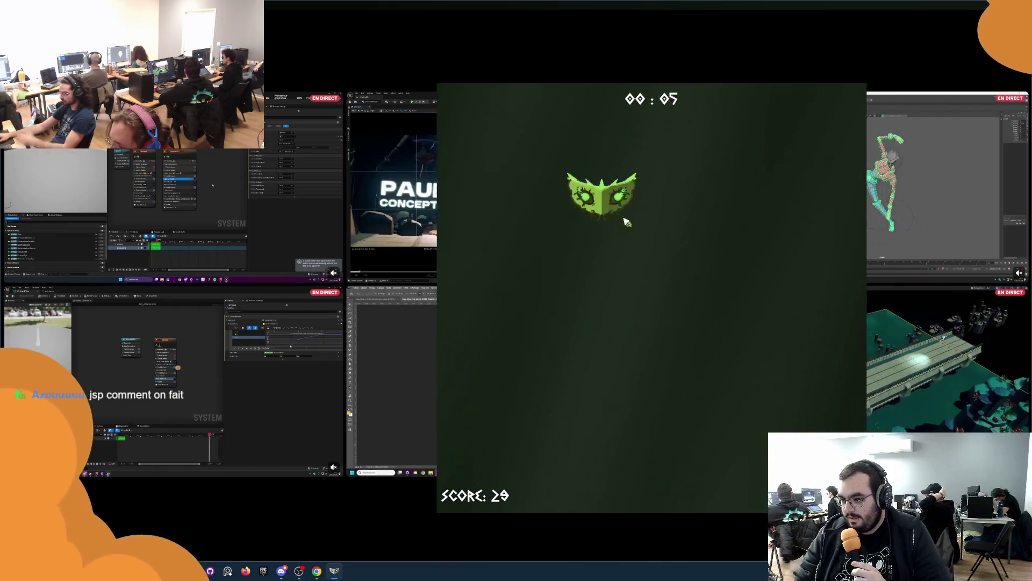
click(561, 163)
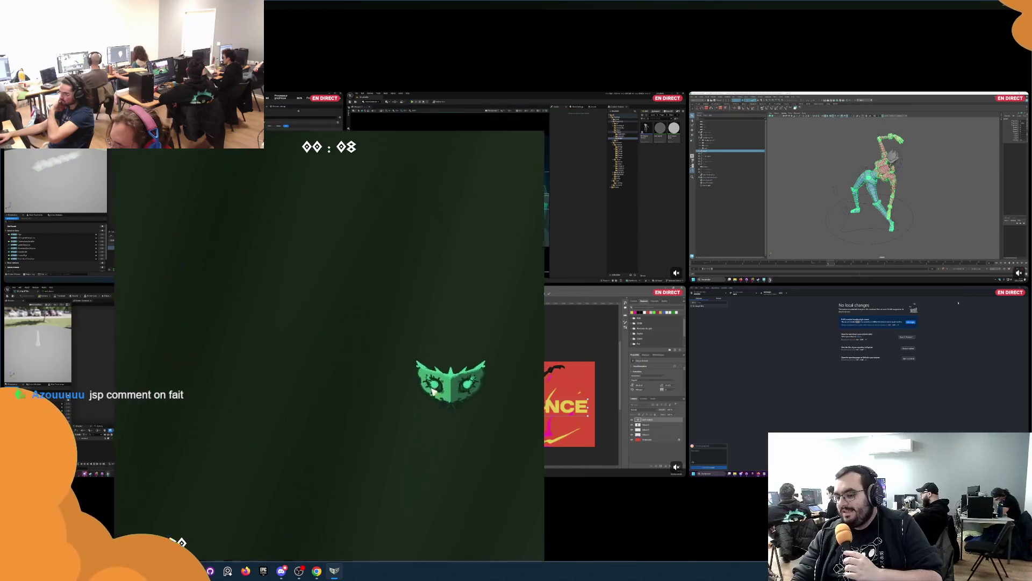
click(407, 388)
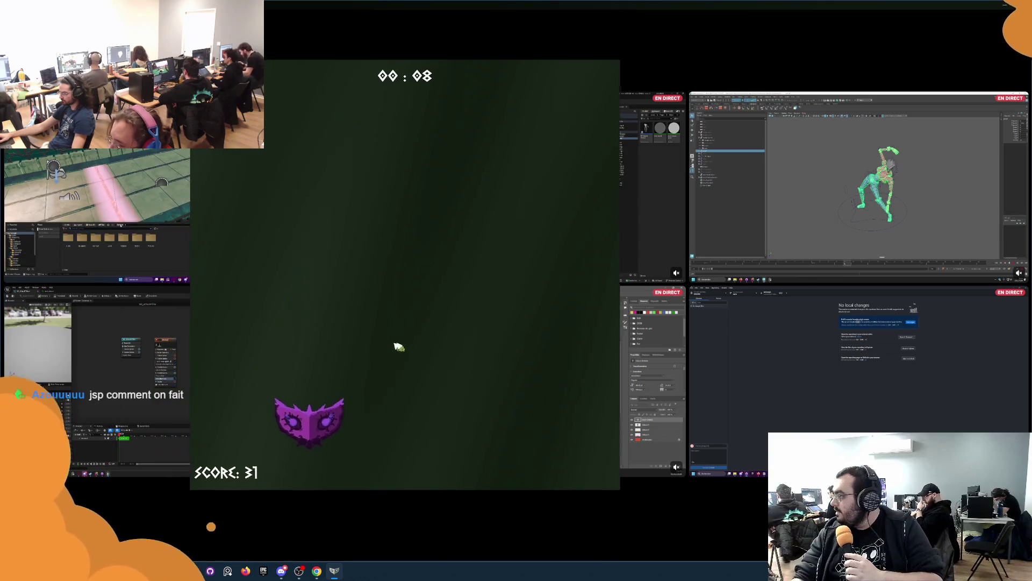
click(333, 435)
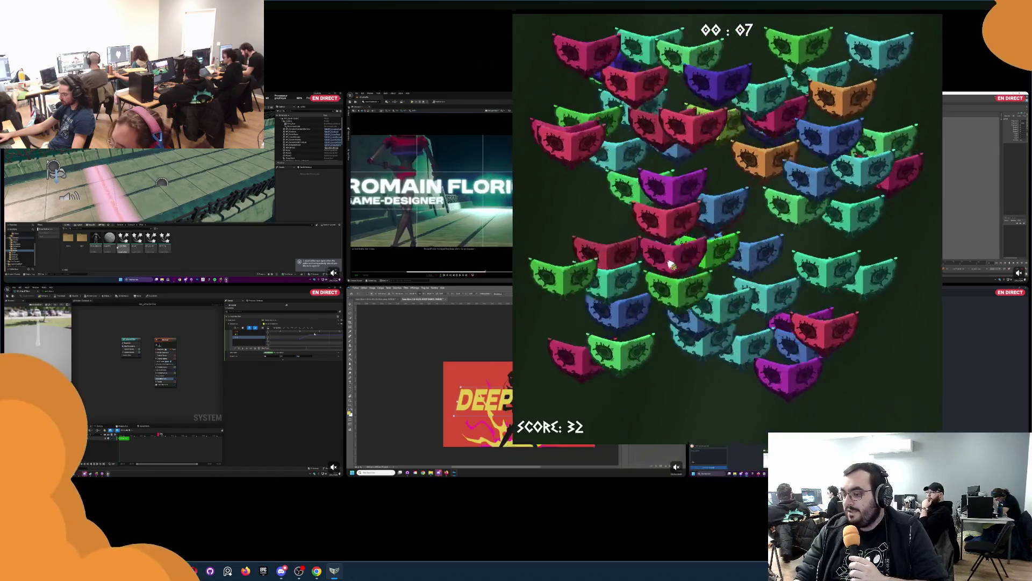
click(780, 247)
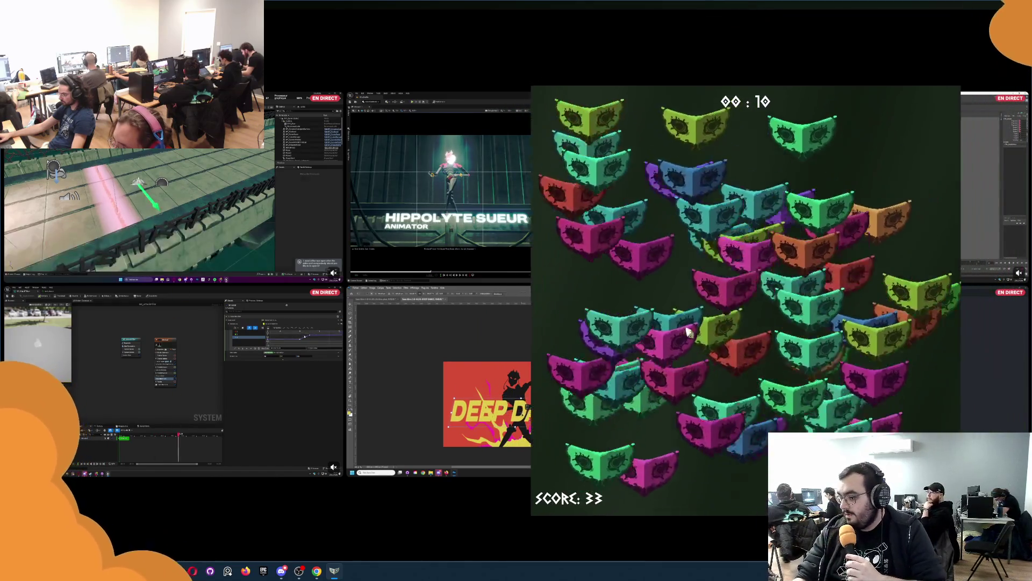
click(505, 489)
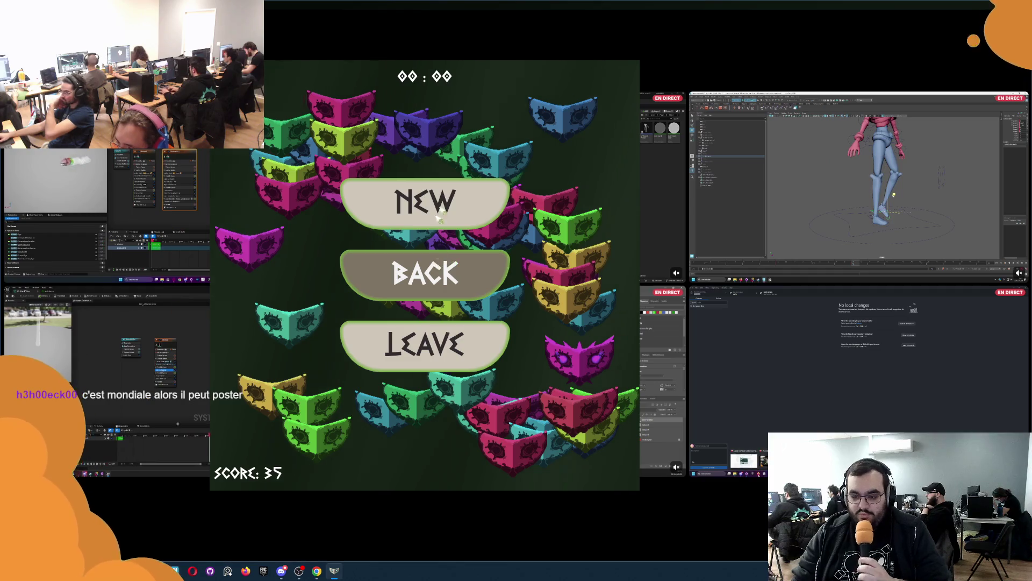
click(424, 274)
View the high-score leaderboard, then go back to the main menu.
click(513, 376)
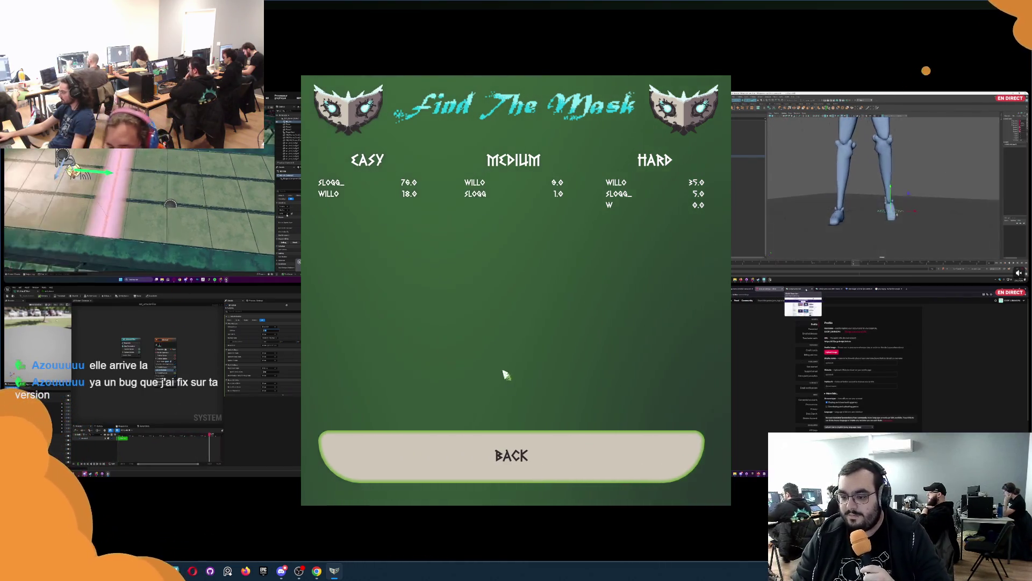
click(541, 466)
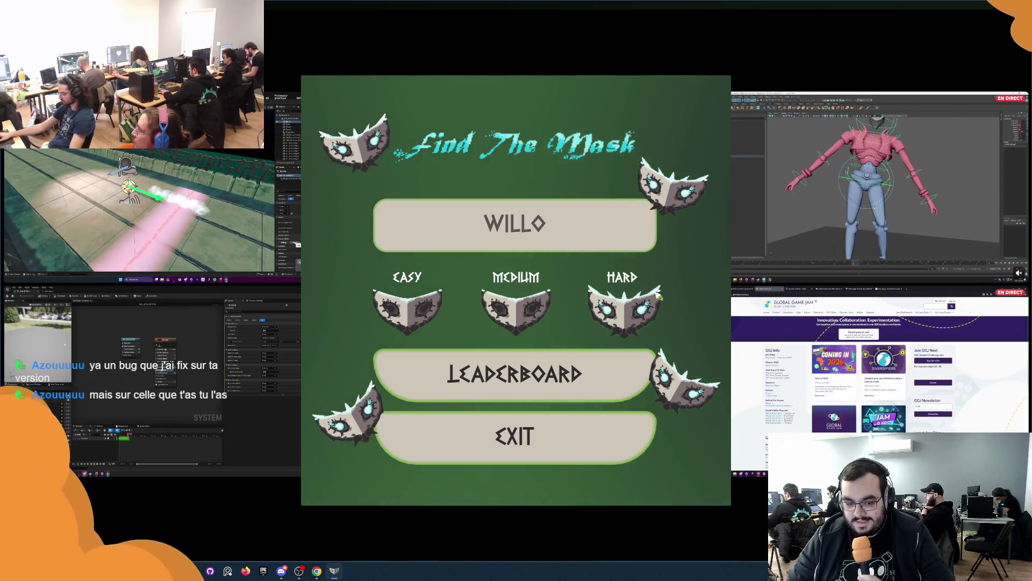
Start a Hard game and catch the first targets, including purple, cyan and orange masks.
click(608, 307)
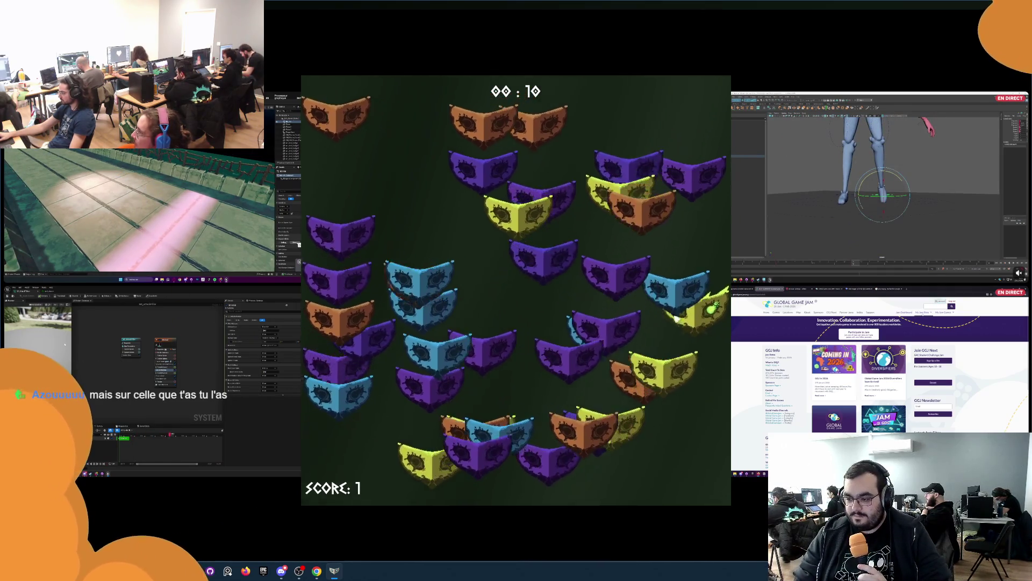
click(691, 304)
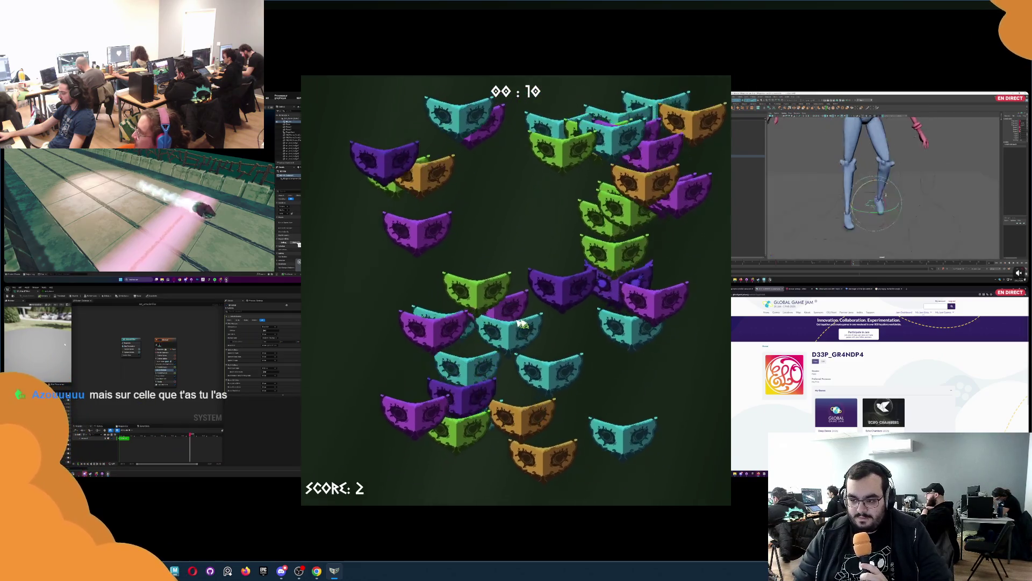
click(599, 277)
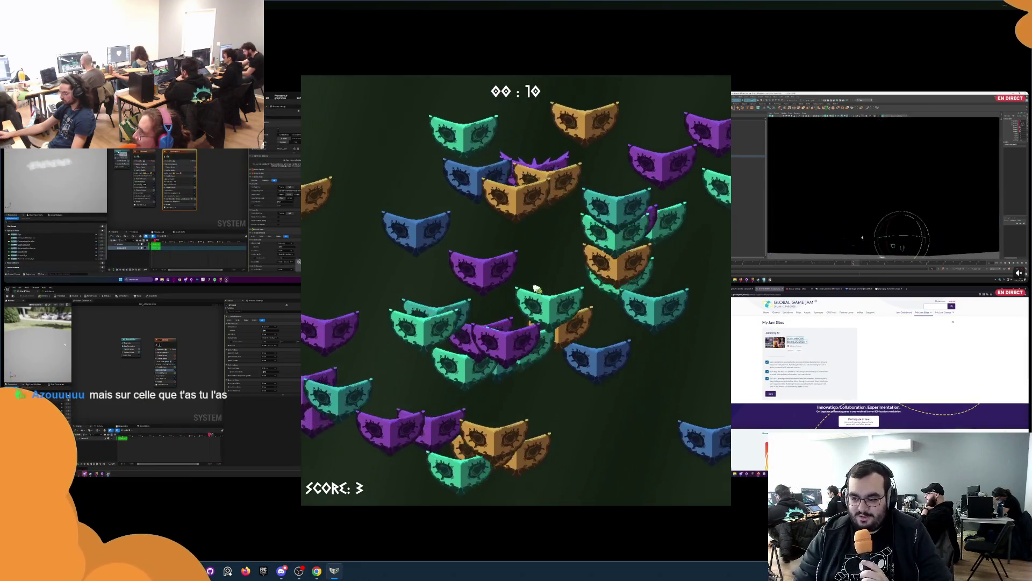
click(566, 202)
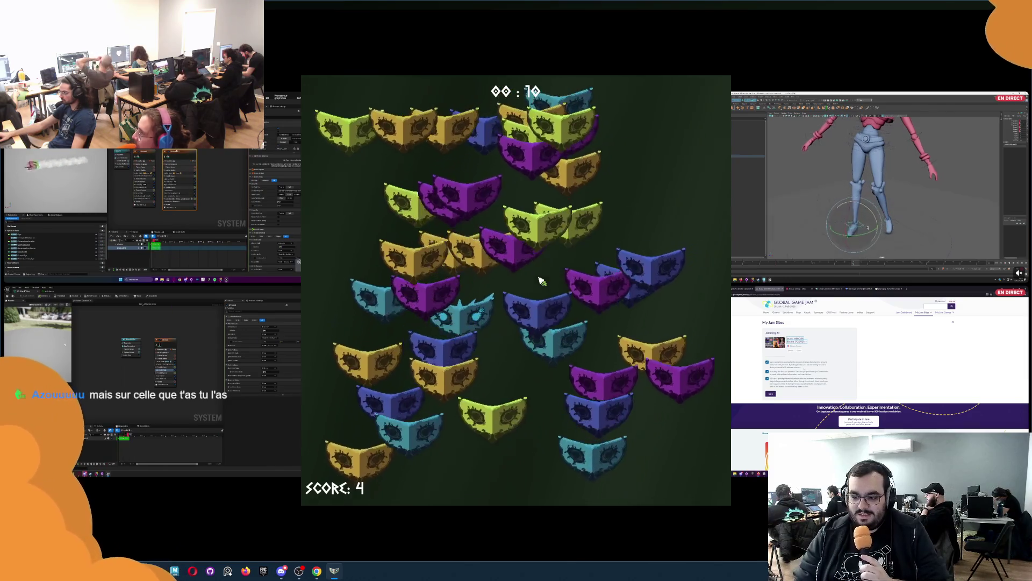
click(495, 276)
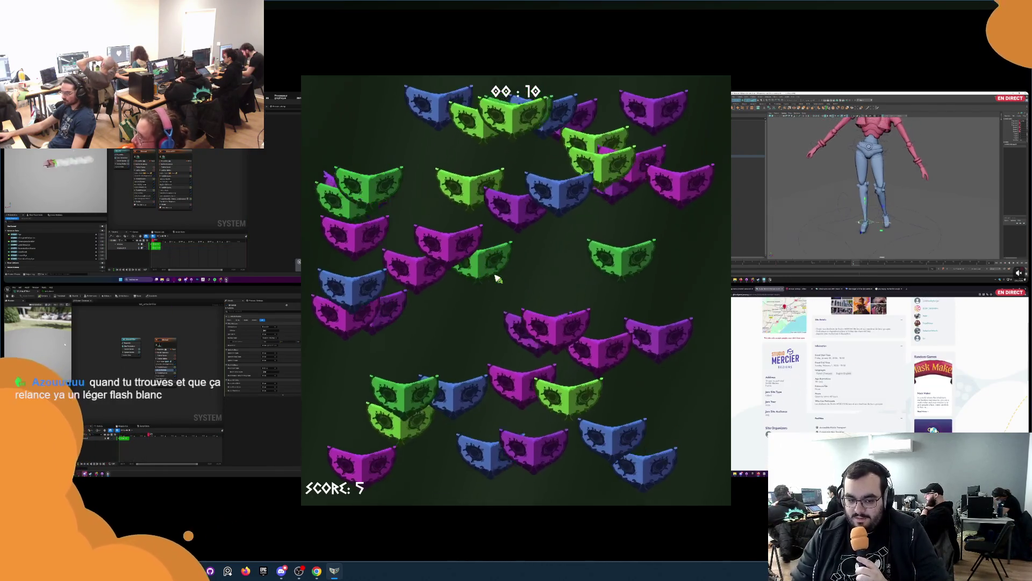
click(396, 231)
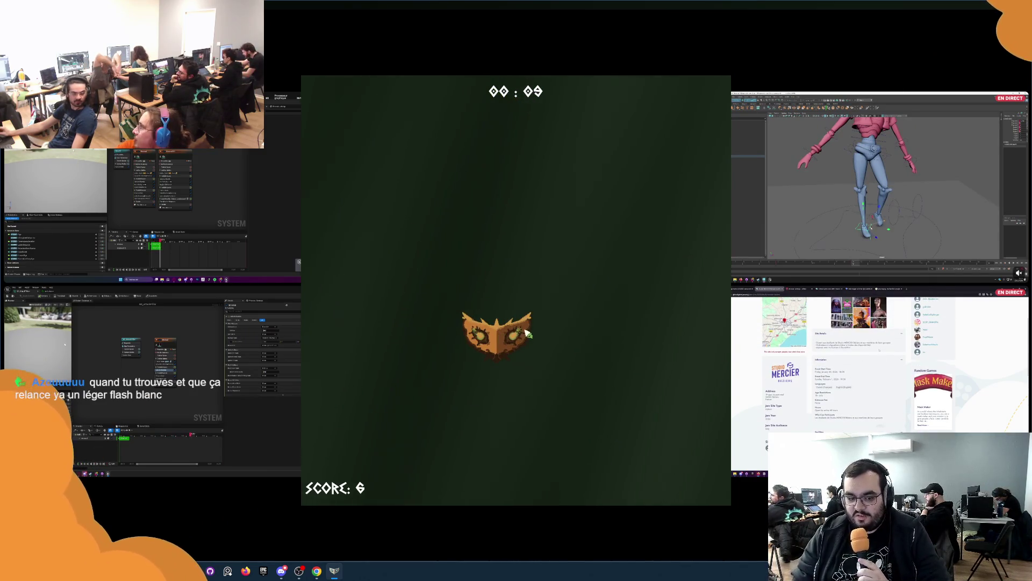
click(525, 330)
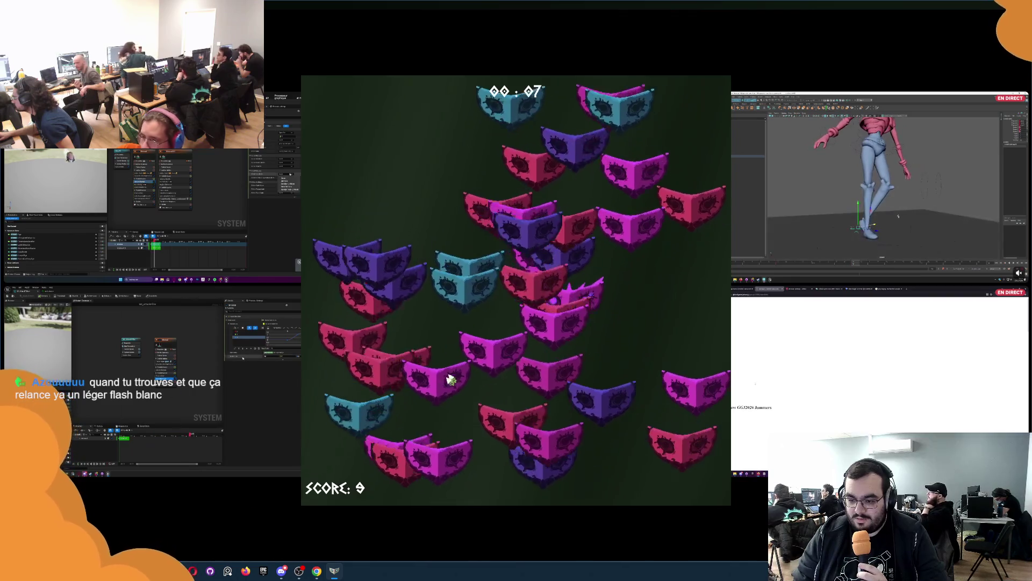
Pick out the hidden magenta, red, pink, purple, yellow-green and horned masks as the score climbs to 41.
click(624, 262)
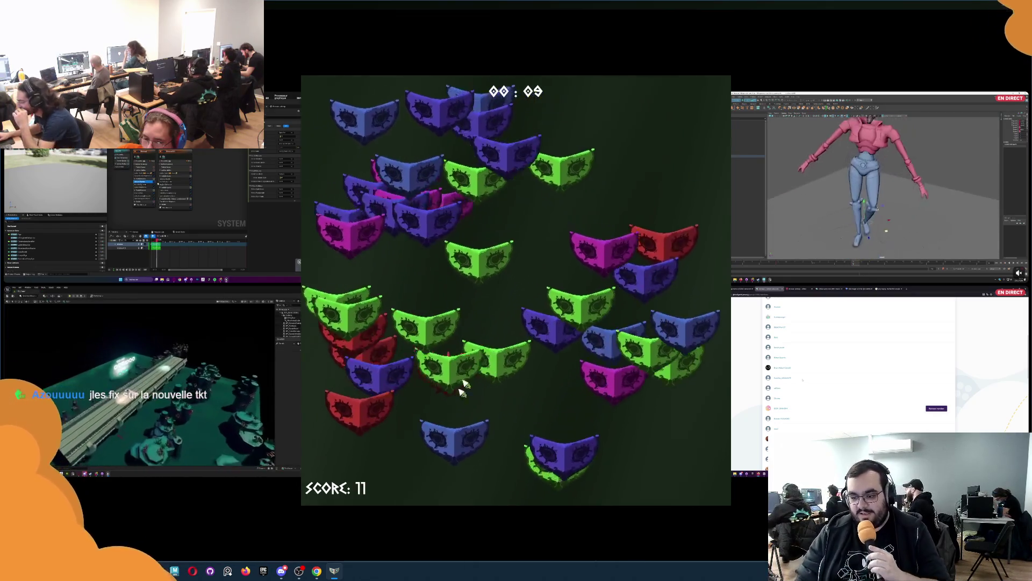
click(487, 330)
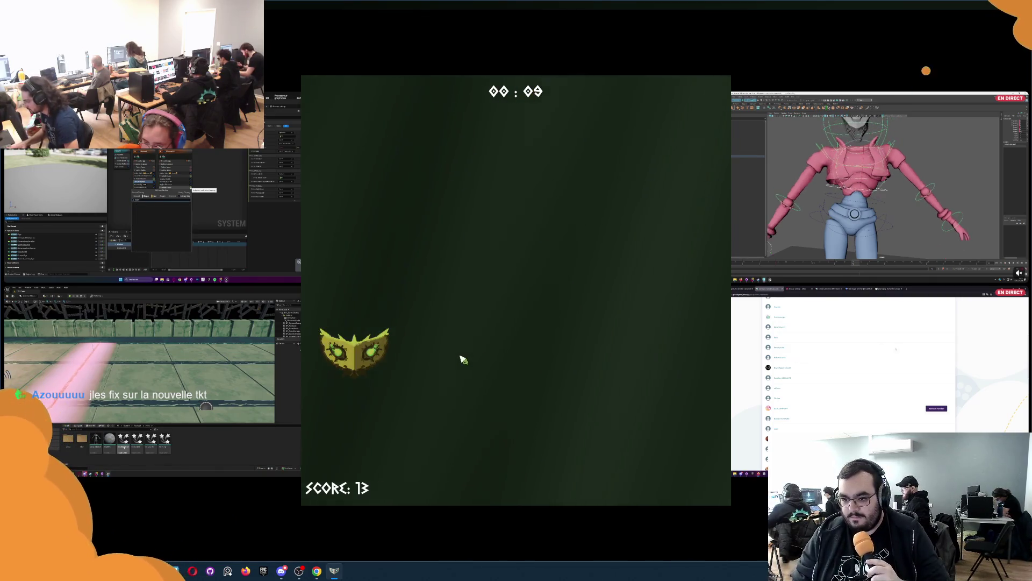
click(561, 389)
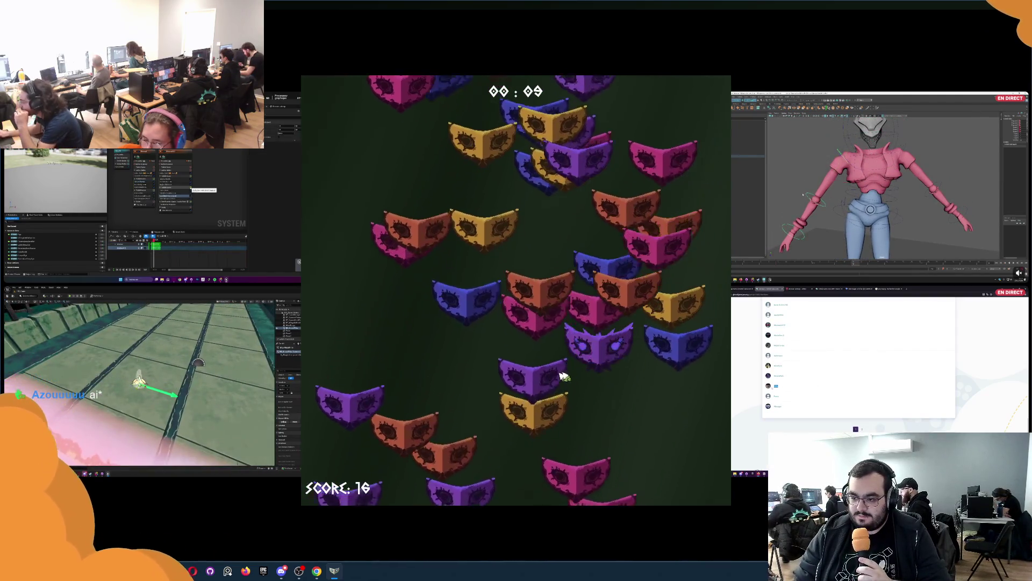
click(527, 401)
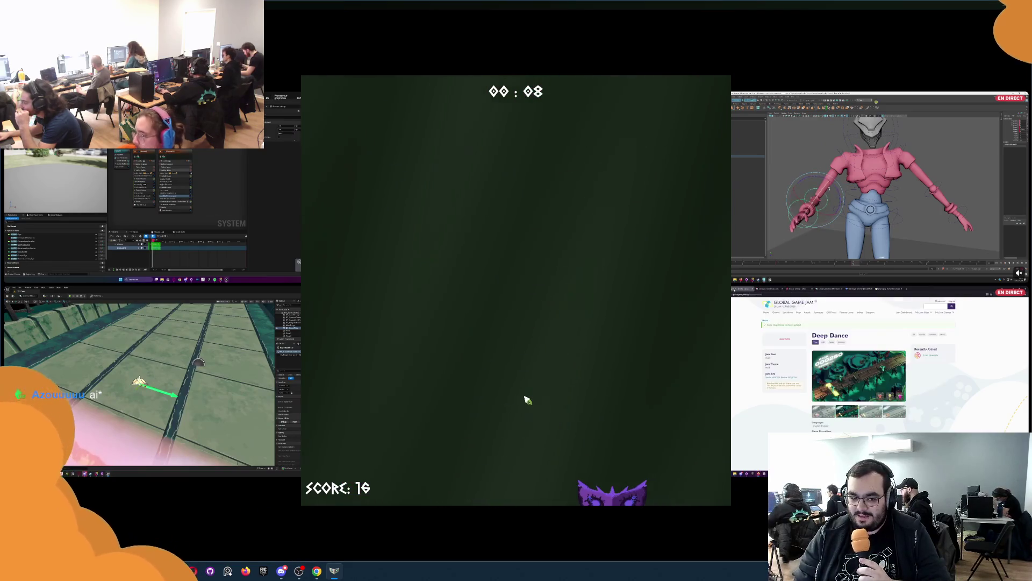
click(572, 406)
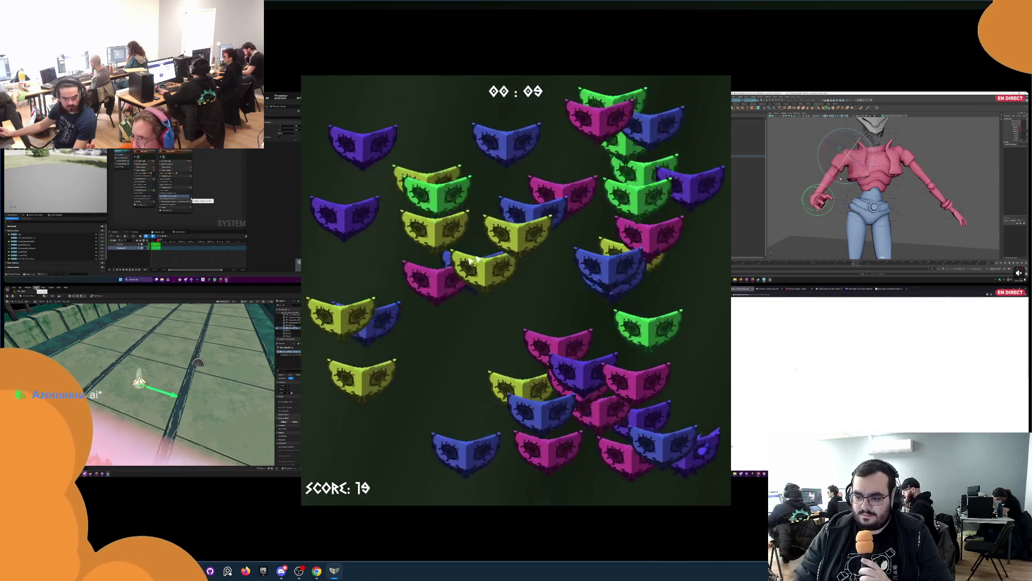
click(608, 204)
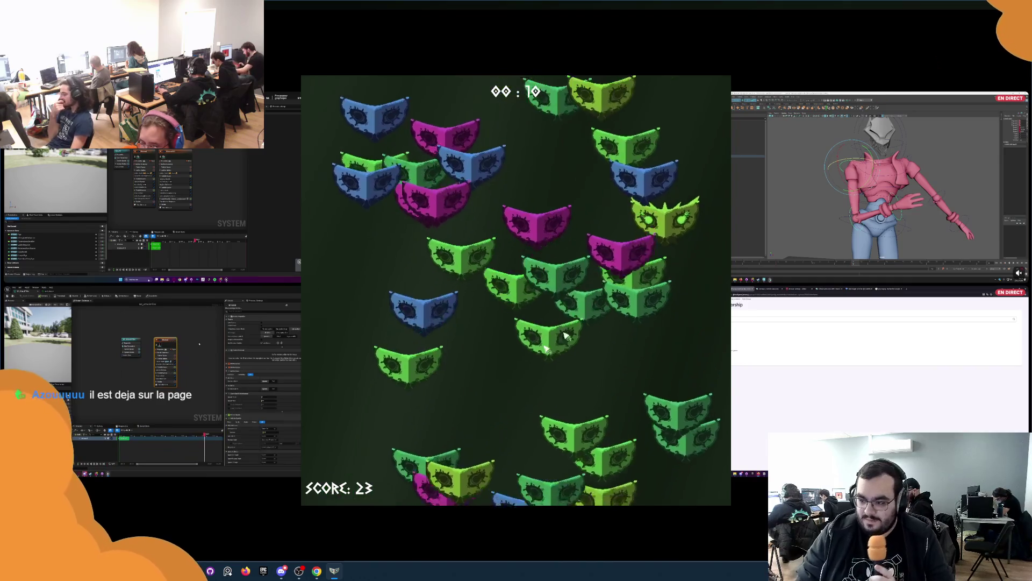
click(636, 99)
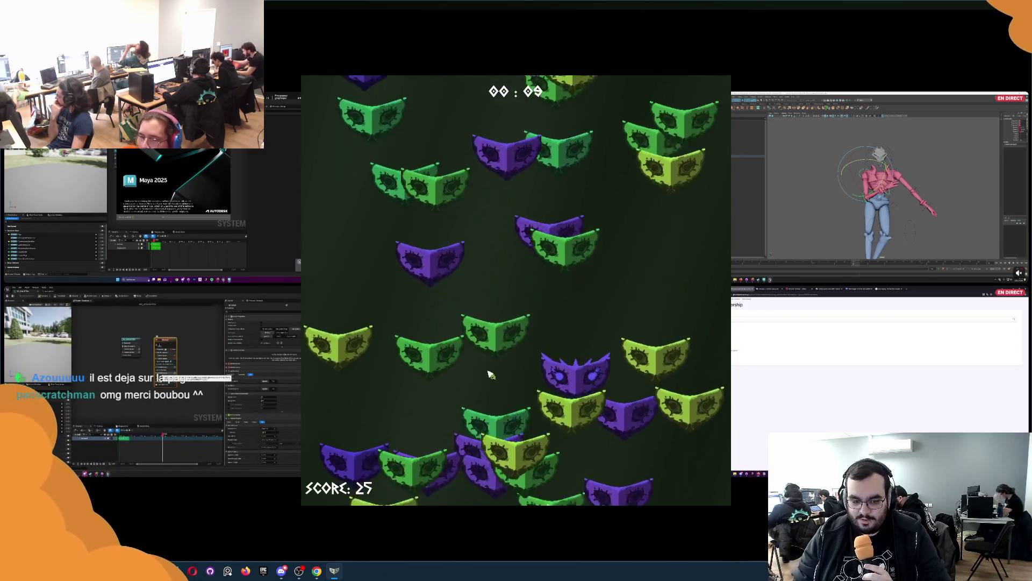
click(528, 240)
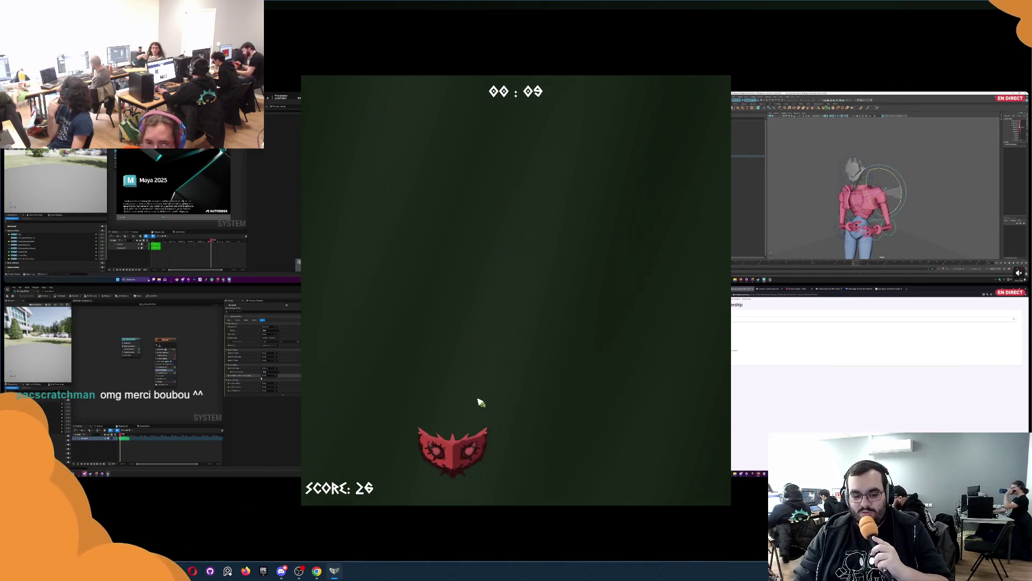
click(477, 404)
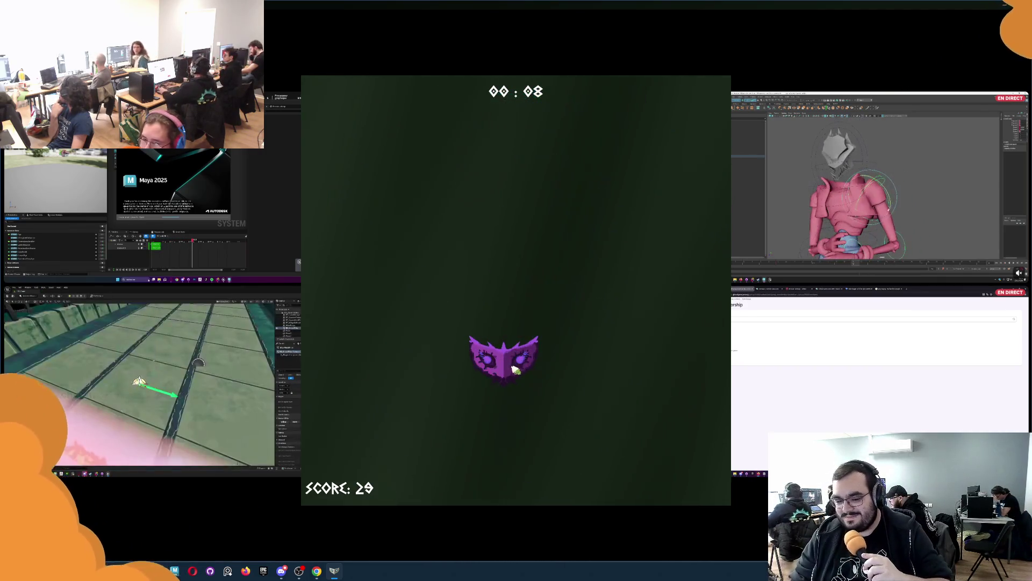
click(513, 368)
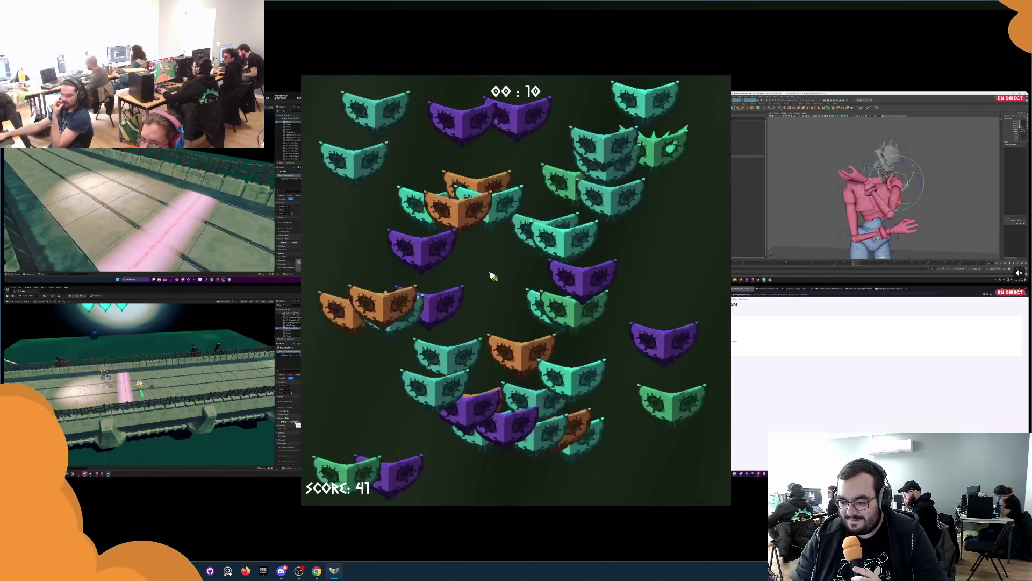
Catch the green, pink, spiky purple, spiky cyan, orange and blue target masks in the crowd.
click(536, 171)
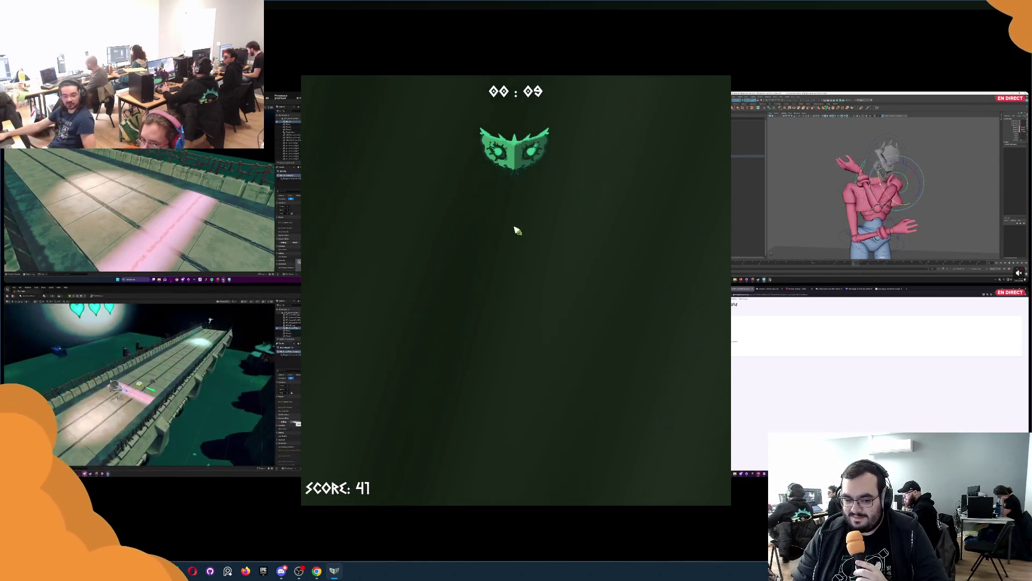
click(516, 231)
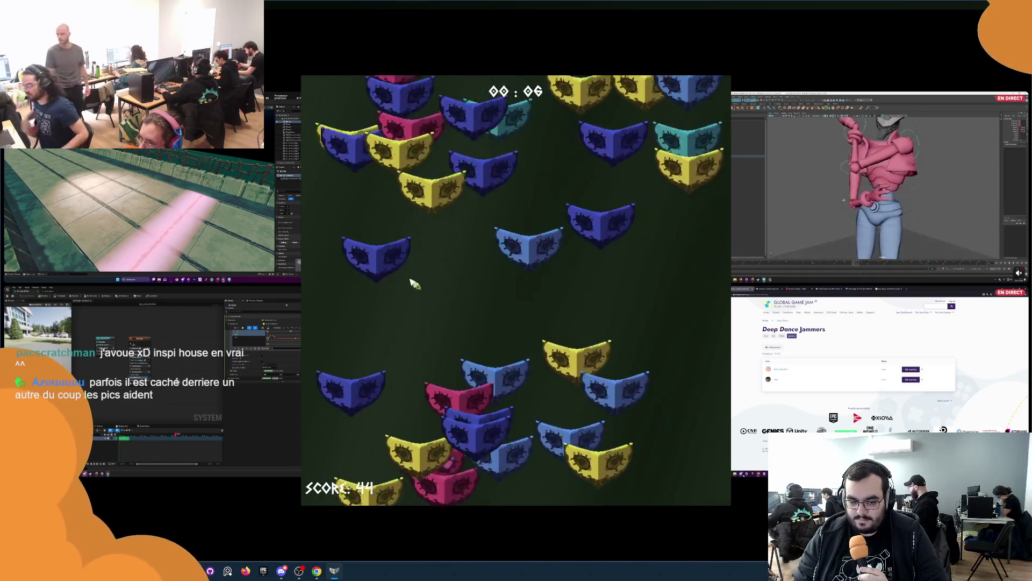
click(430, 143)
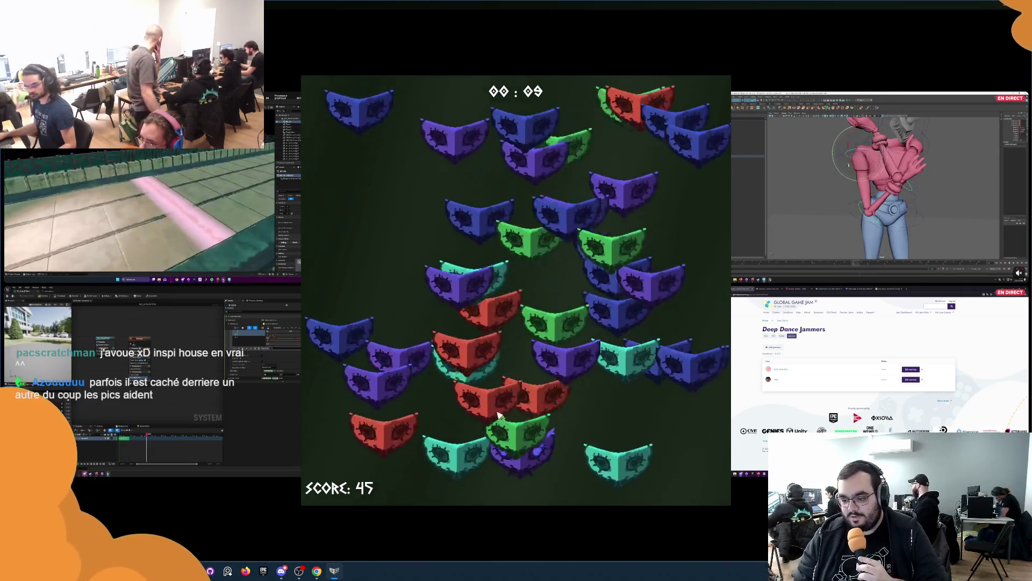
click(527, 304)
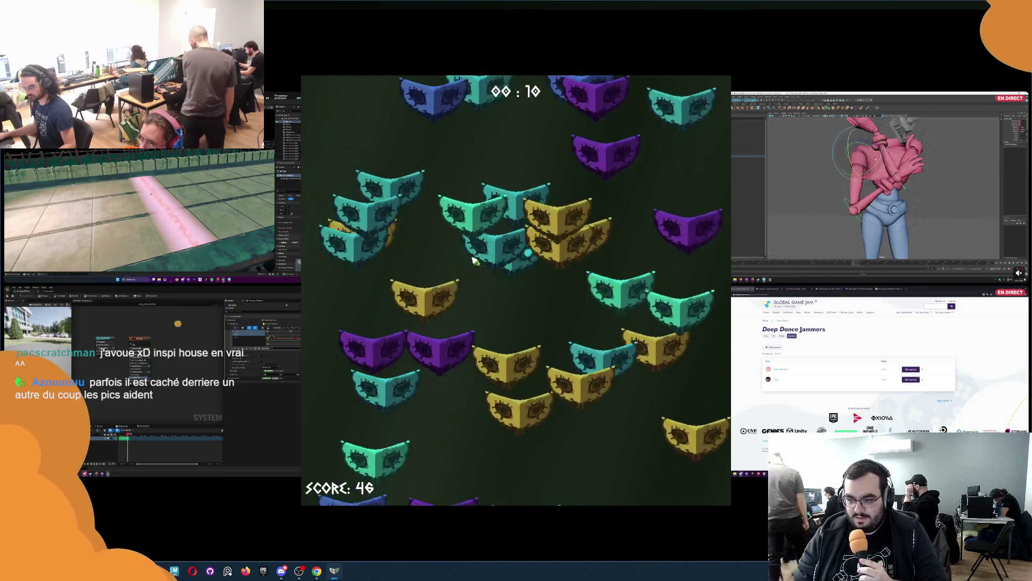
click(517, 283)
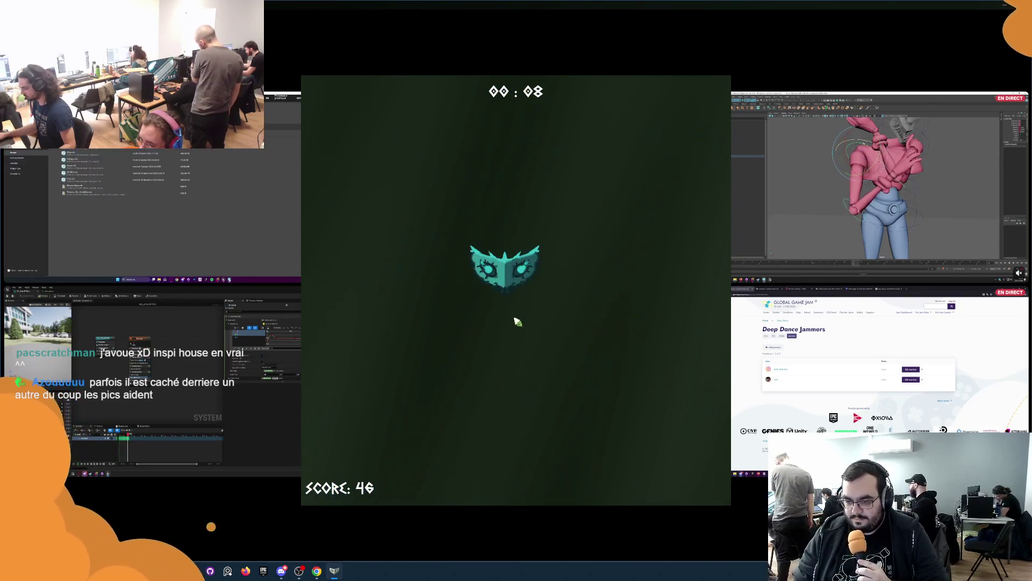
click(595, 331)
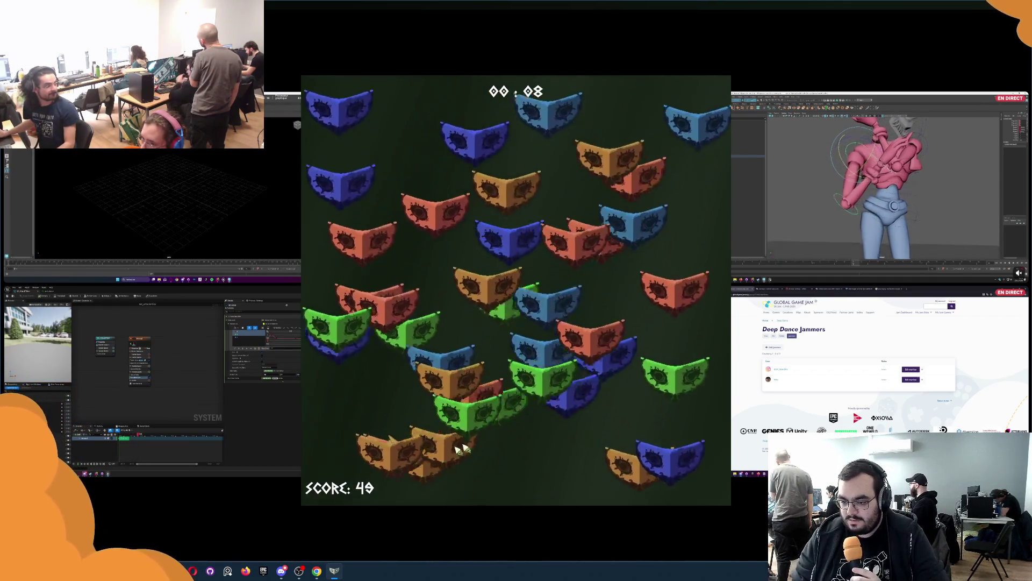
click(355, 406)
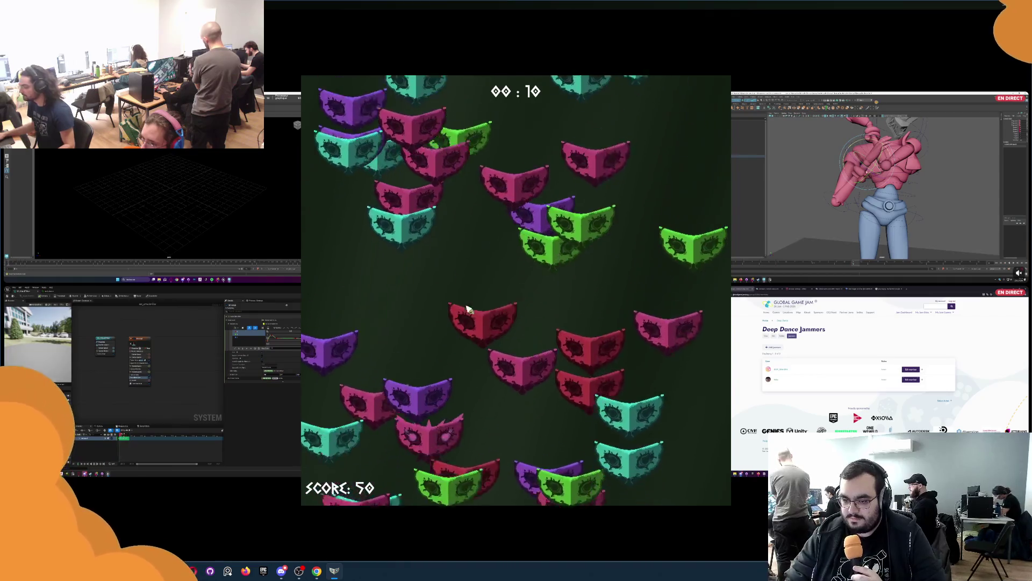
click(455, 293)
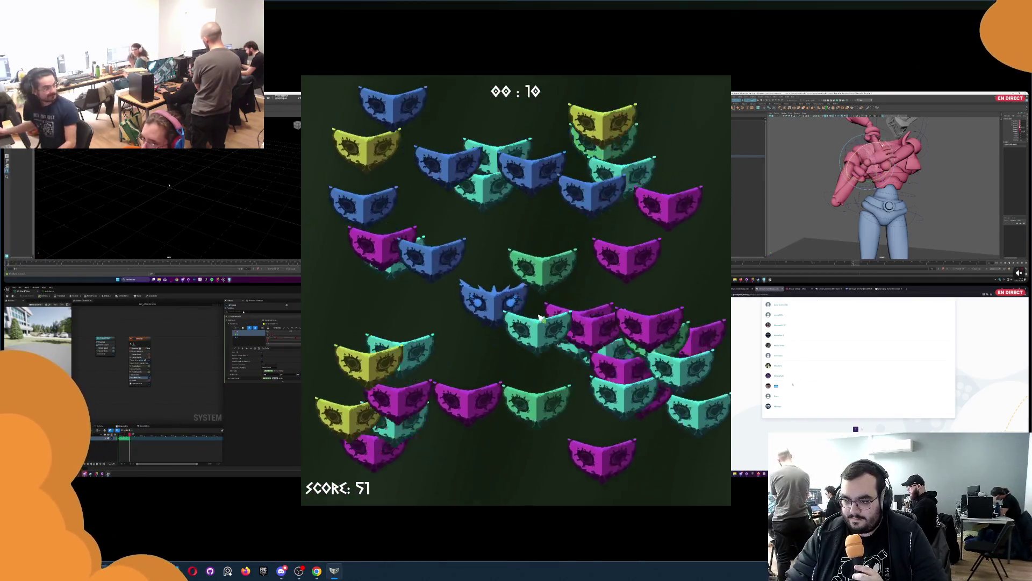
click(484, 311)
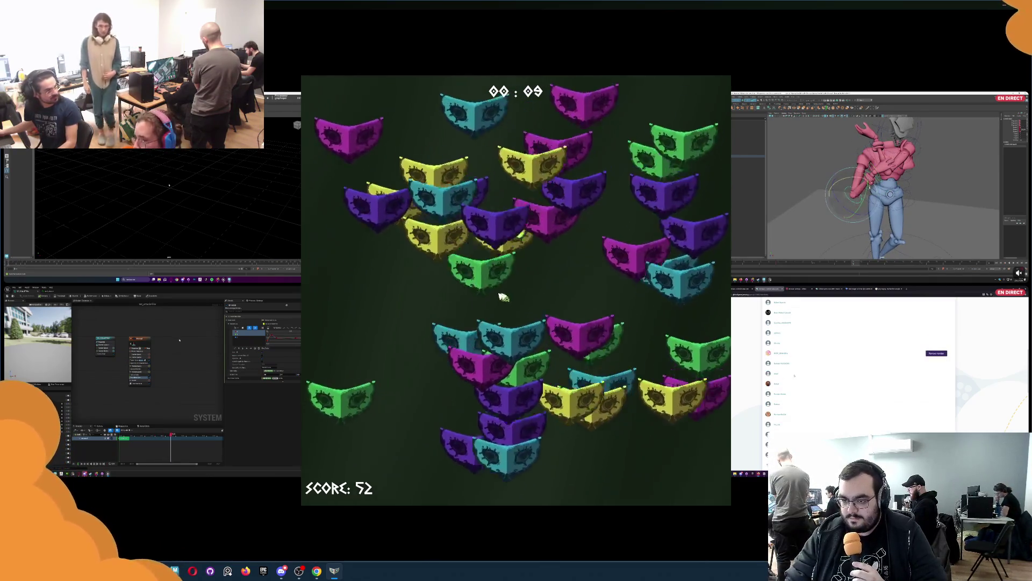
click(553, 357)
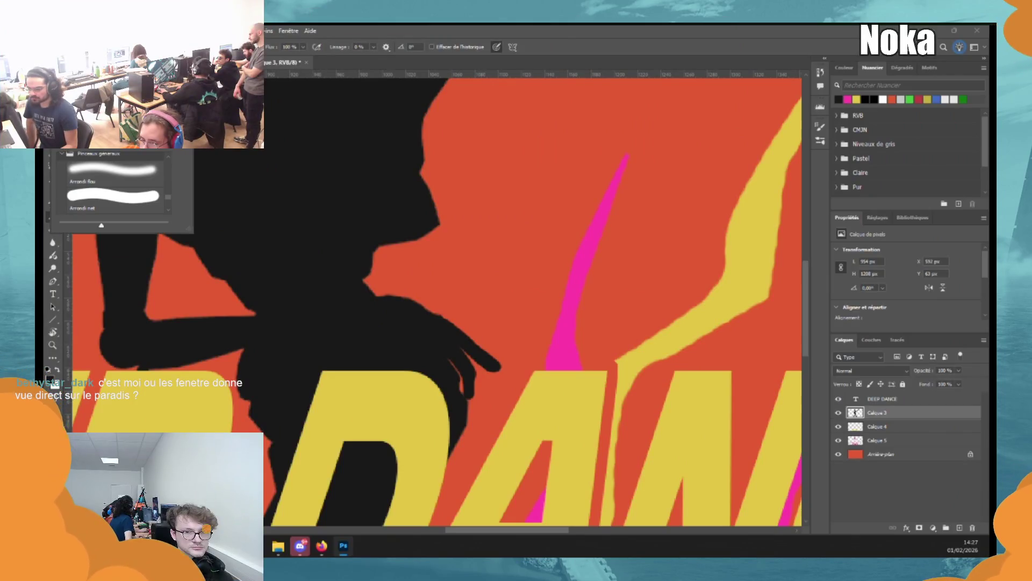
With a smaller black brush, paint along the dancer's neck and shoulder edge.
click(494, 371)
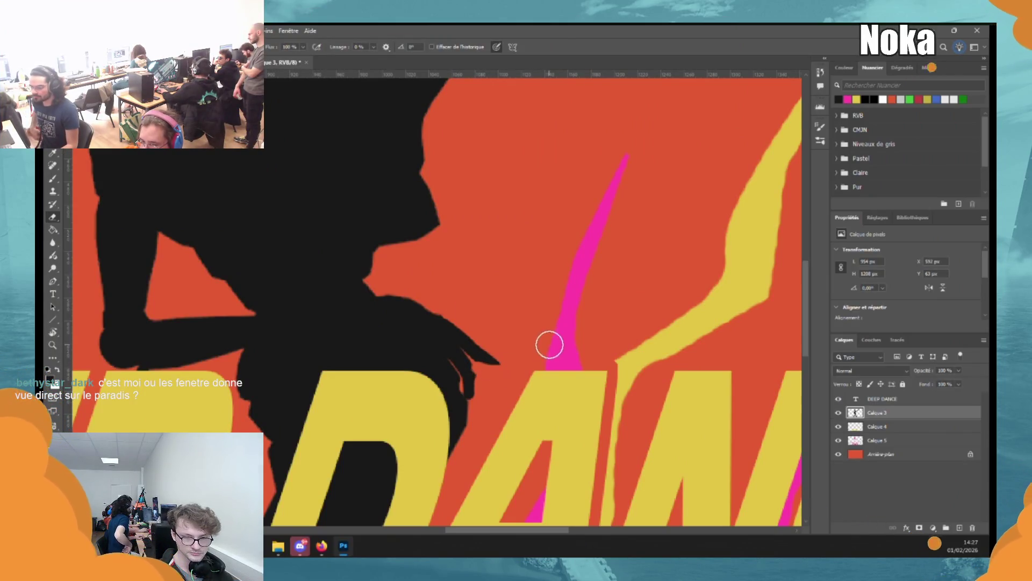
key(bracketleft)
key(bracketleft)
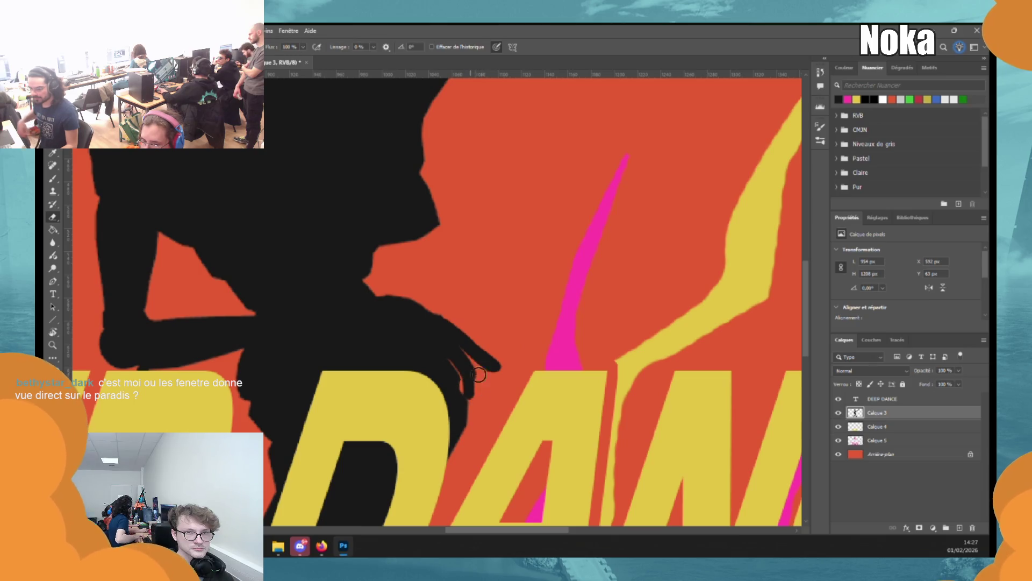
key(b)
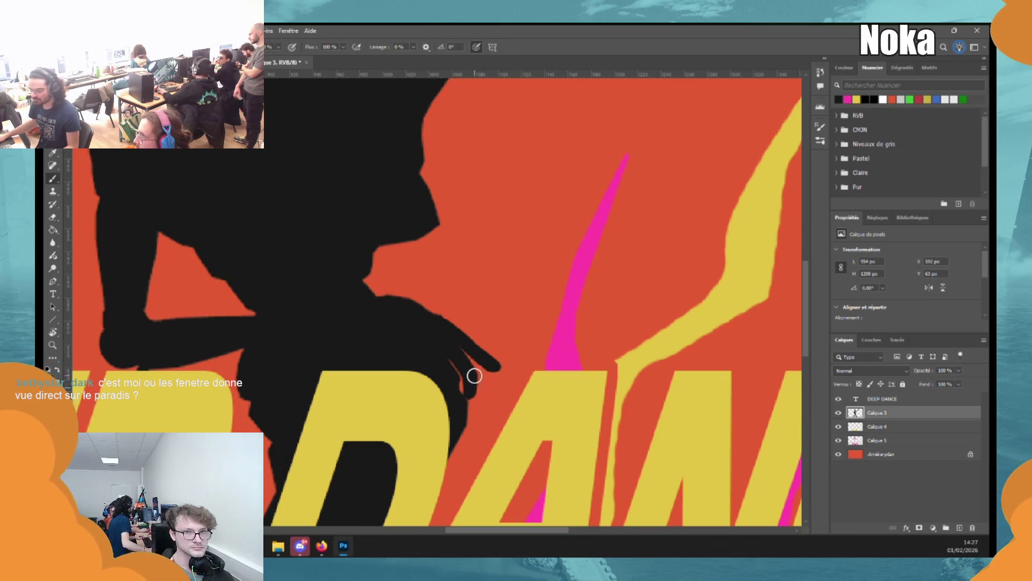
scroll(465, 379, down, 1)
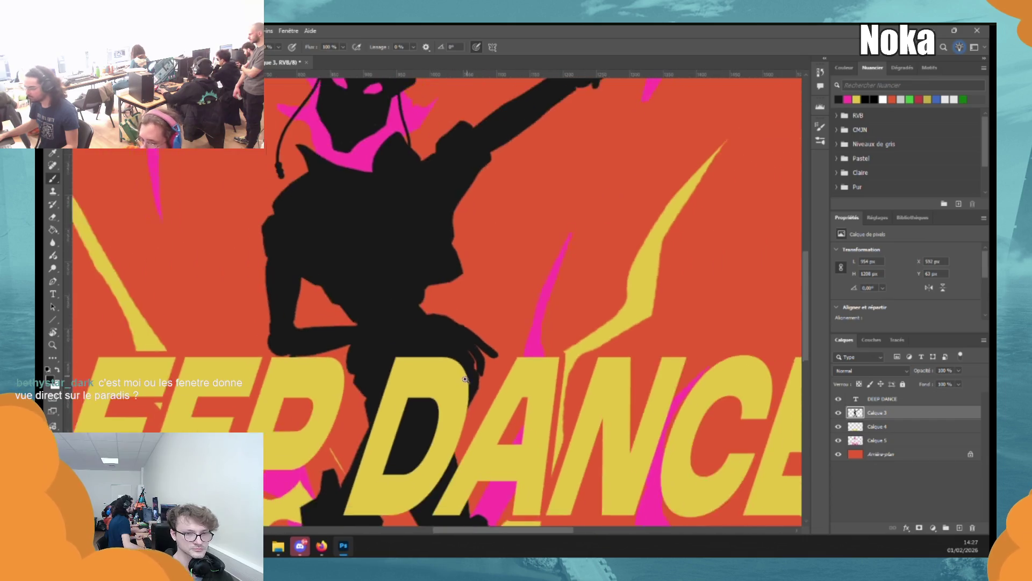
drag(465, 379, 530, 469)
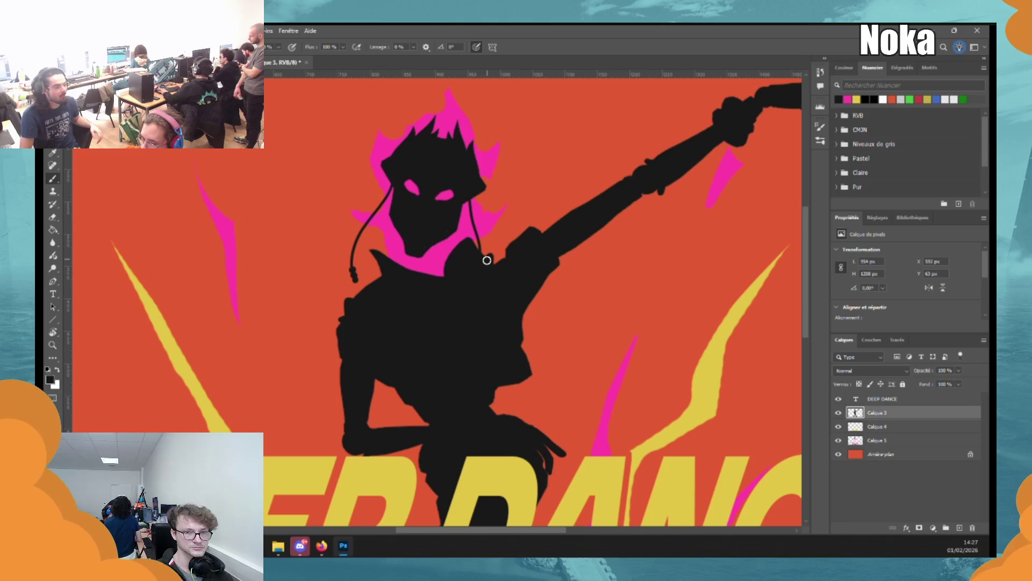
drag(486, 261, 510, 251)
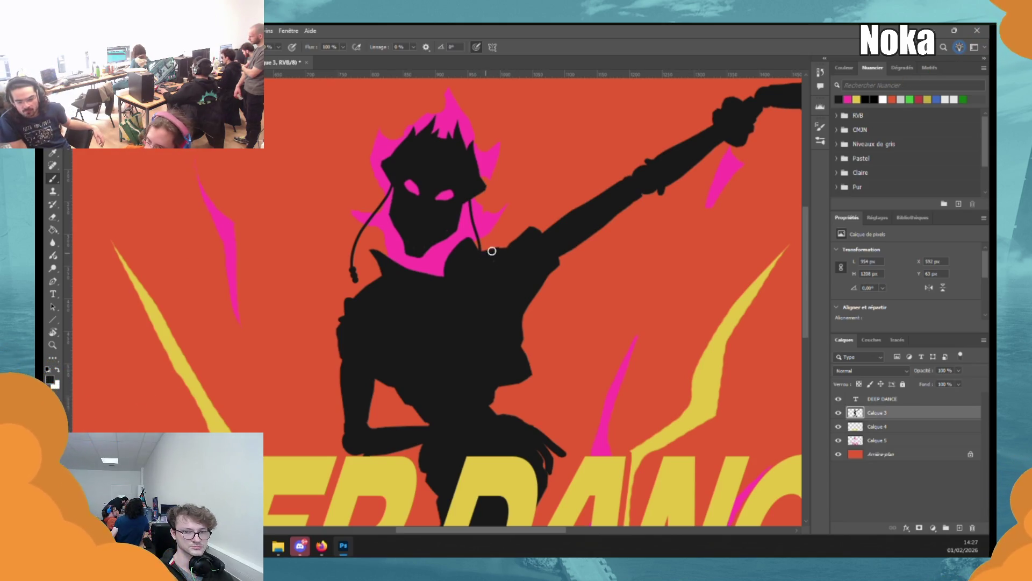
drag(556, 316, 557, 313)
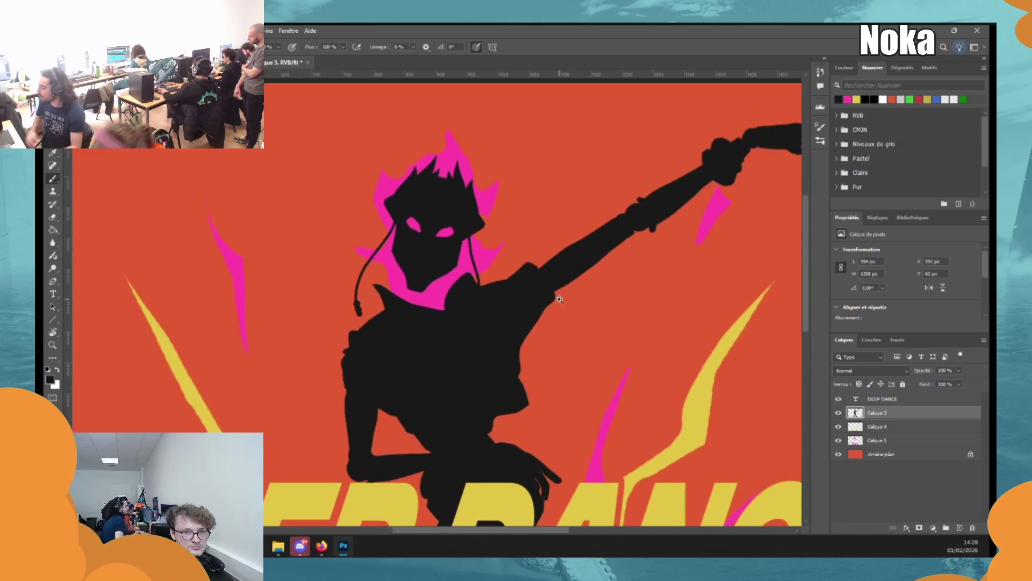
scroll(553, 309, down, 6)
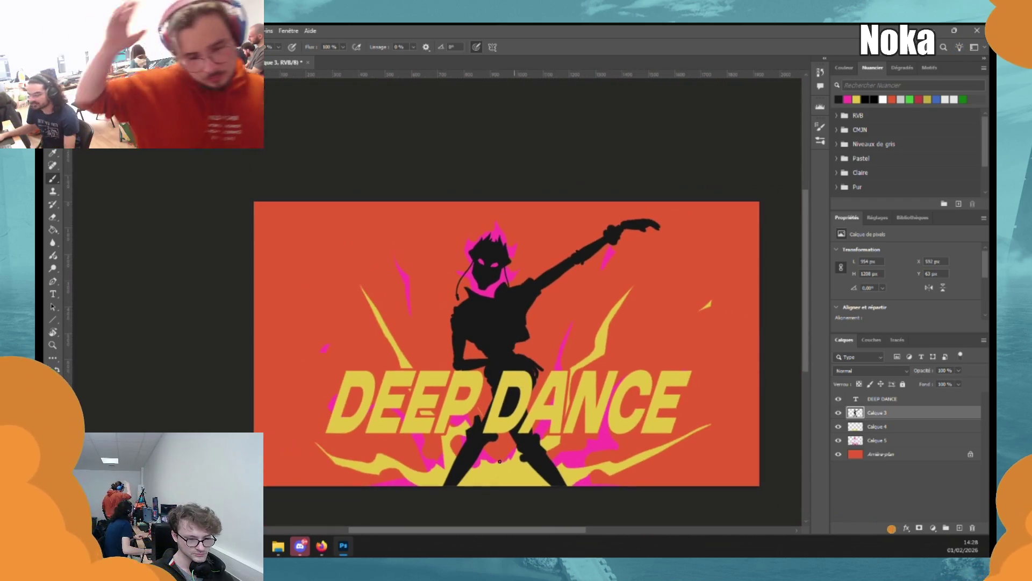
On a new layer above Arrière-plan, fill a lassoed wedge beside the raised arm and set its lightness to 9.
click(882, 456)
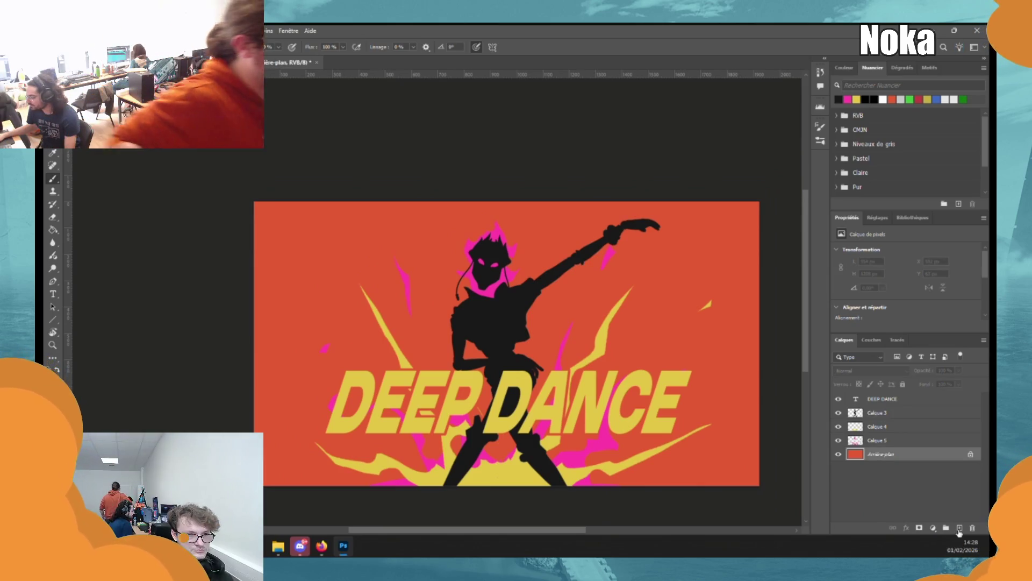
click(959, 529)
key(l)
mouse_move(495, 304)
mouse_down()
mouse_move(715, 224)
mouse_move(699, 414)
mouse_move(516, 425)
mouse_up()
key(g)
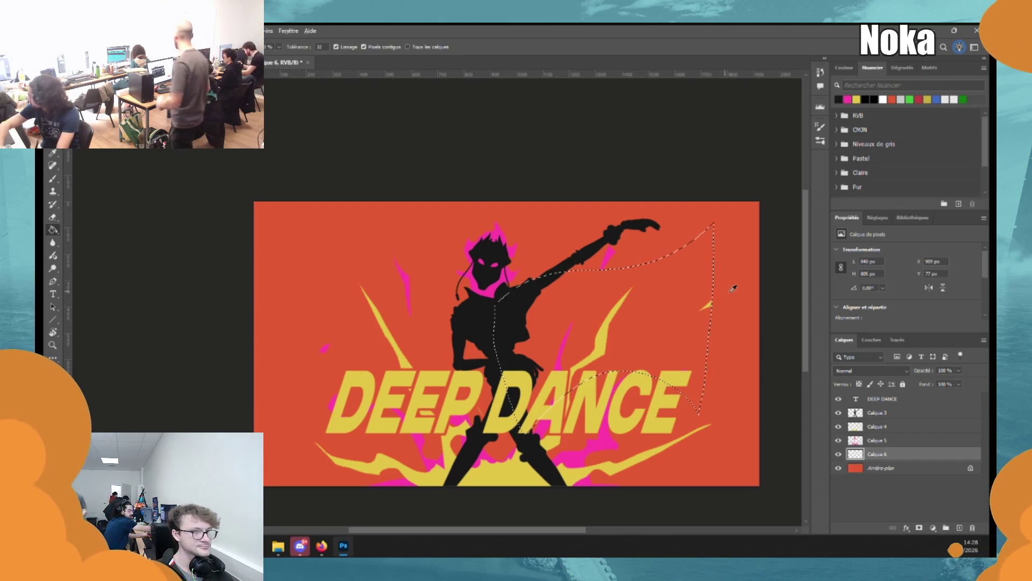
alt+click(733, 289)
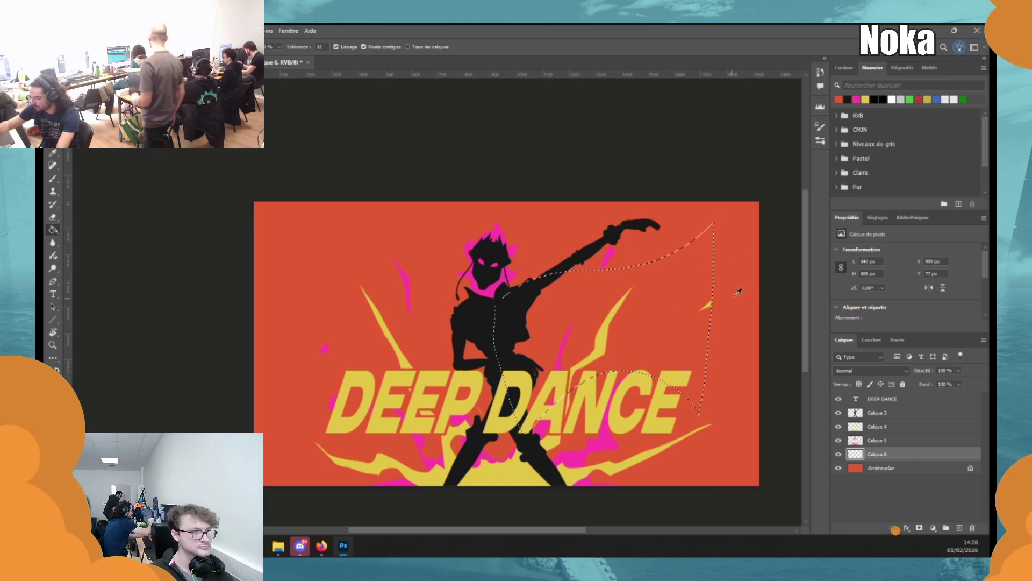
click(850, 69)
key(ctrl+u)
drag(752, 384, 758, 384)
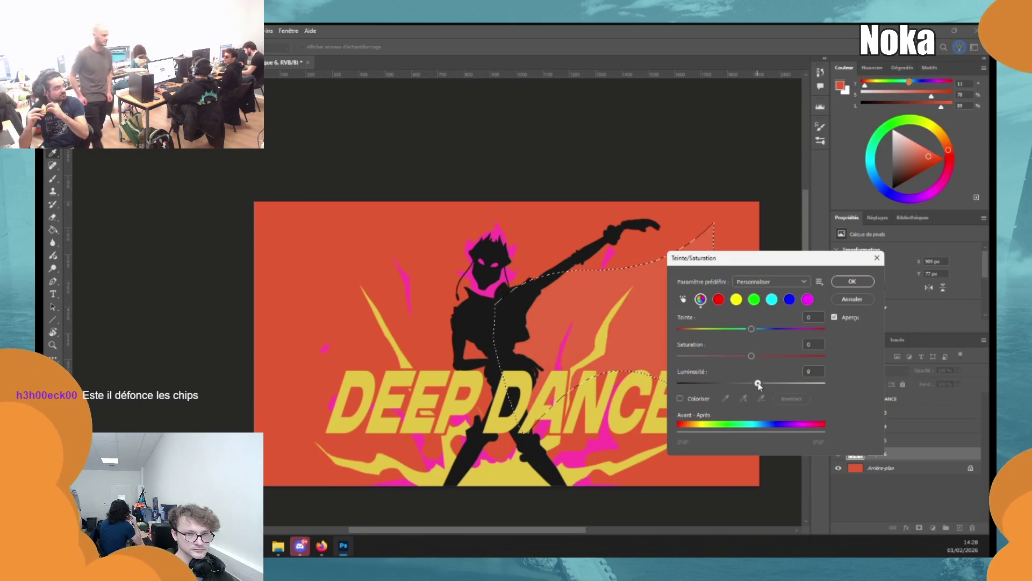
key(Return)
key(ctrl+d)
key(g)
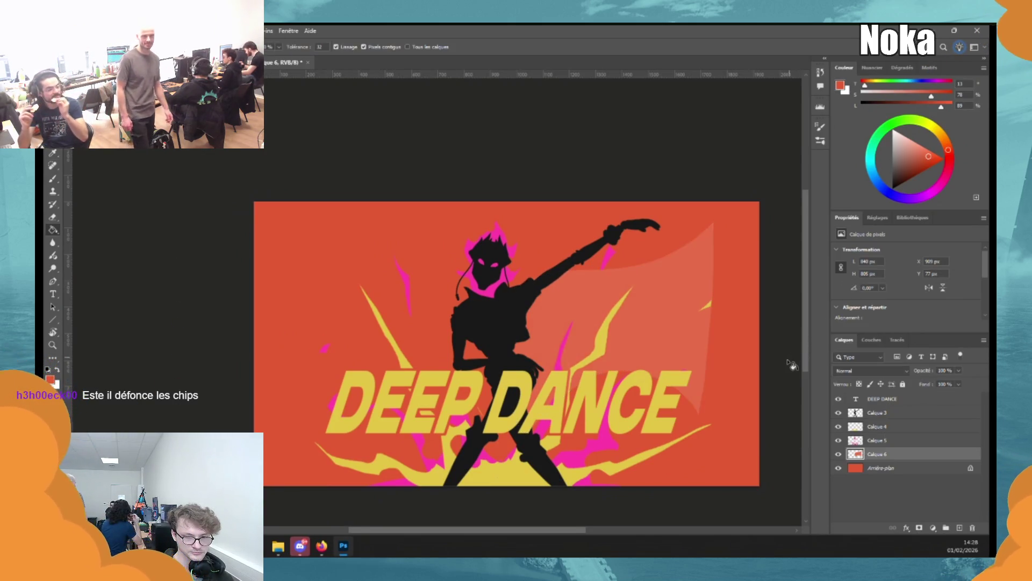
Lasso swirling bands around the figure and along the canvas edges, then darken them with Hue/Saturation.
key(l)
mouse_move(565, 215)
mouse_down()
mouse_move(578, 236)
mouse_move(476, 378)
mouse_move(484, 365)
mouse_move(328, 452)
mouse_move(349, 486)
mouse_move(511, 349)
mouse_move(617, 368)
mouse_move(710, 307)
mouse_move(712, 293)
mouse_move(694, 284)
mouse_move(613, 355)
mouse_move(527, 329)
mouse_up()
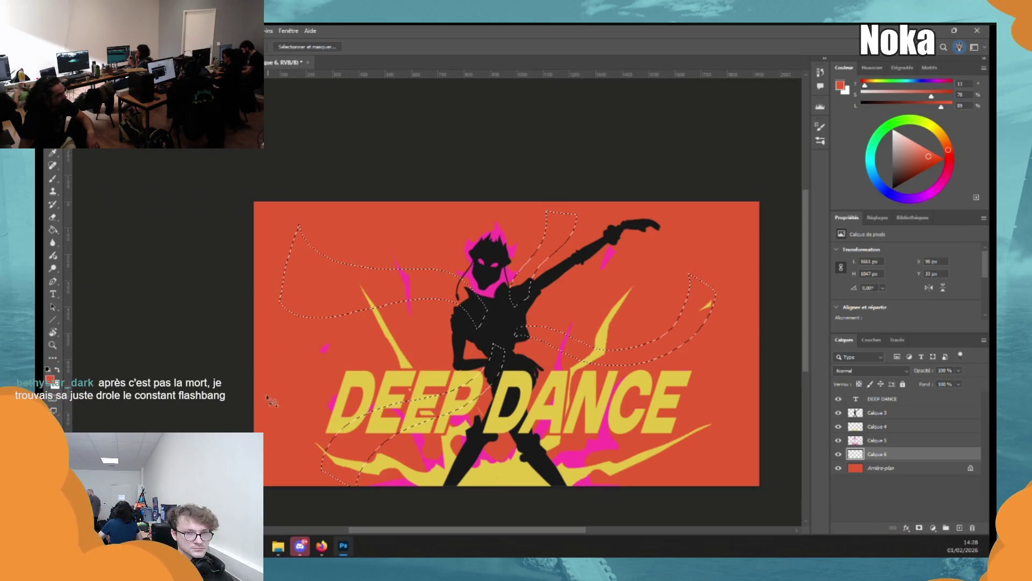
drag(249, 393, 253, 397)
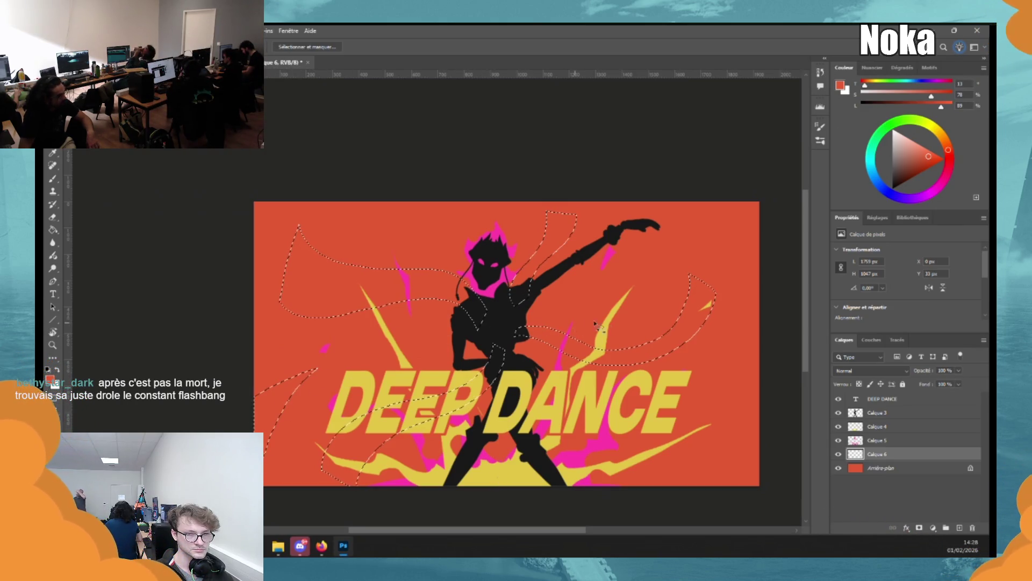
mouse_move(667, 445)
mouse_down()
mouse_move(750, 239)
mouse_move(721, 187)
mouse_move(698, 261)
mouse_move(772, 214)
mouse_move(744, 236)
mouse_up()
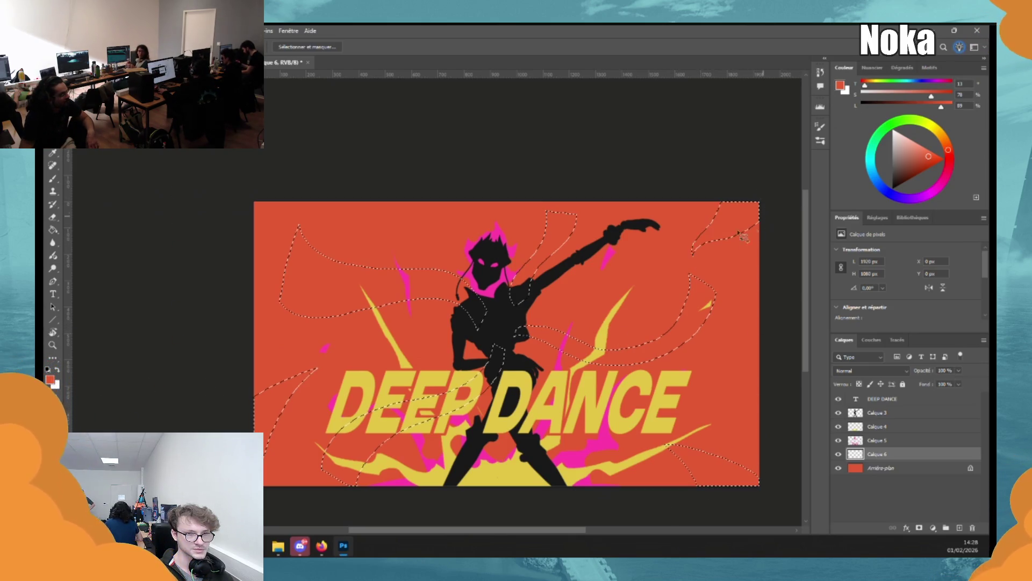
drag(417, 253, 395, 201)
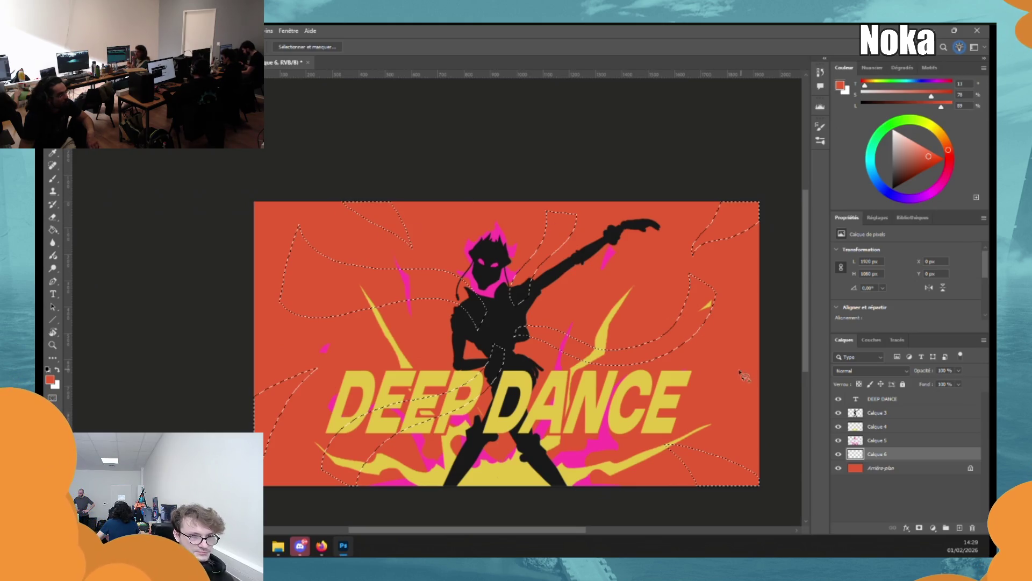
key(g)
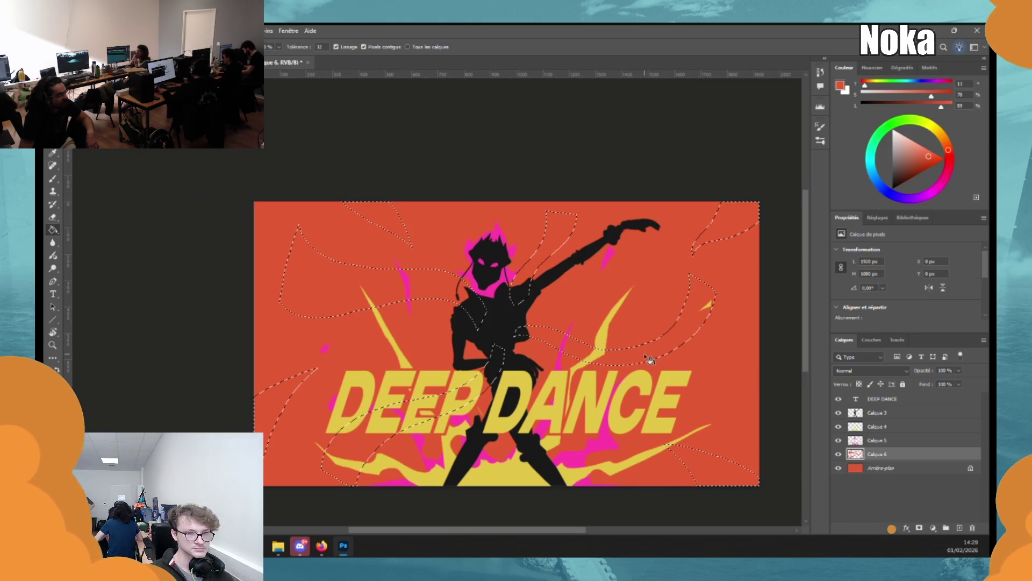
key(ctrl+u)
drag(752, 385, 744, 385)
click(852, 282)
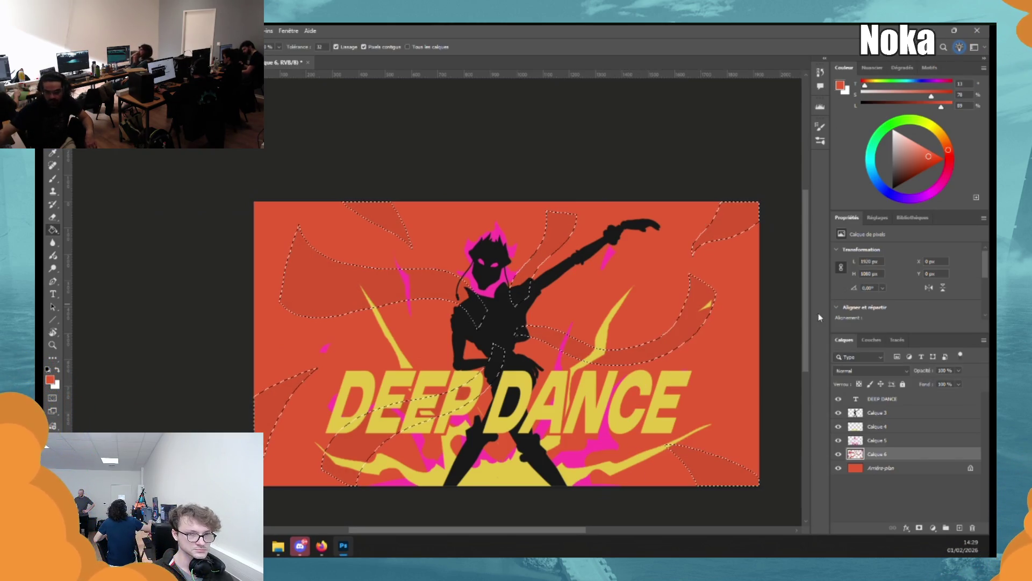
key(ctrl+d)
scroll(675, 407, down, 5)
scroll(675, 407, up, 5)
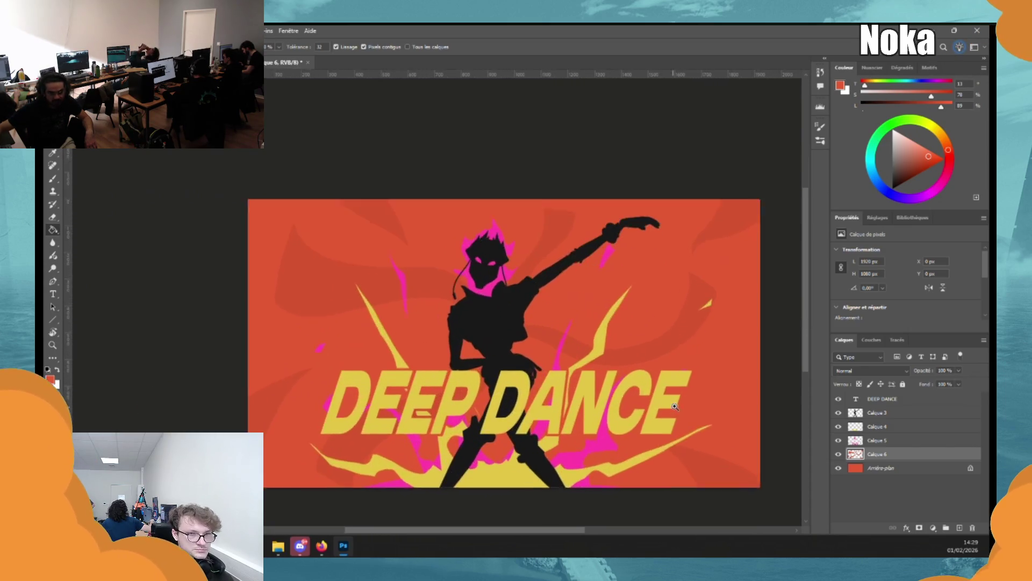
scroll(675, 406, up, 1)
Lasso-outline seven small flame streaks scattered around the background on Calque 6.
key(l)
drag(295, 241, 323, 265)
drag(297, 304, 268, 318)
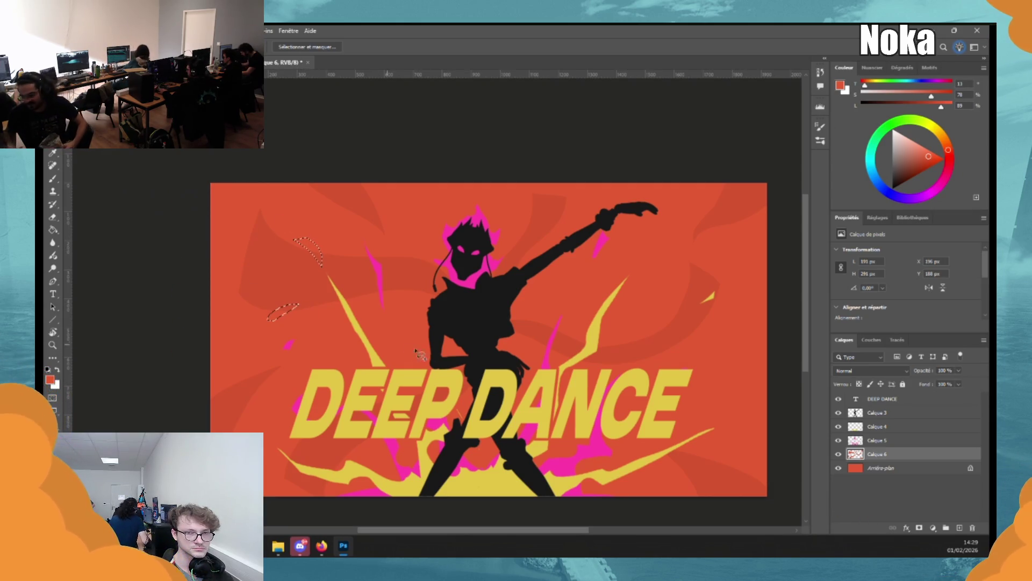
drag(321, 200, 353, 206)
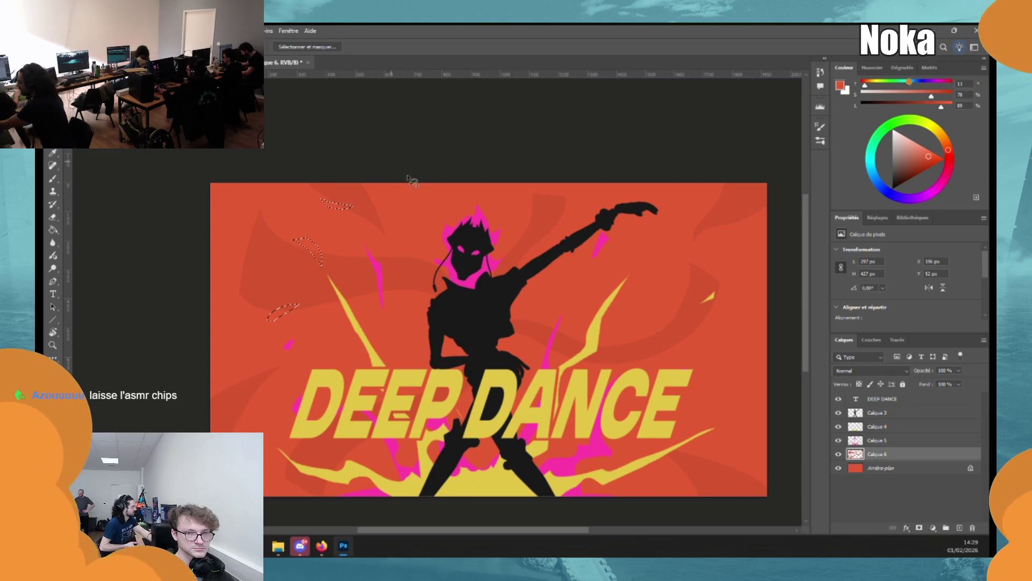
drag(524, 248, 518, 251)
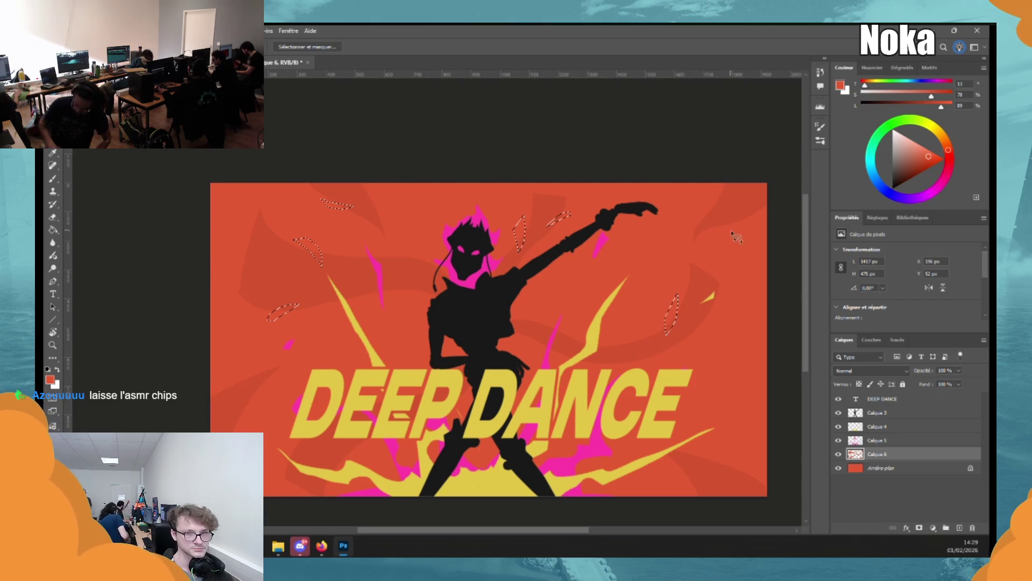
drag(712, 453, 726, 477)
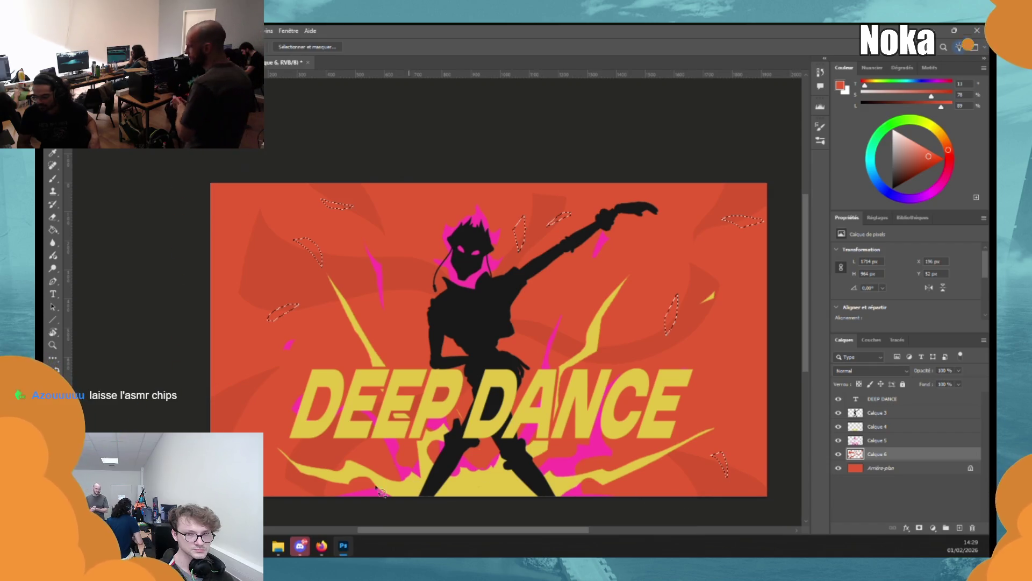
mouse_move(331, 486)
mouse_down()
mouse_move(339, 448)
mouse_move(348, 483)
mouse_up()
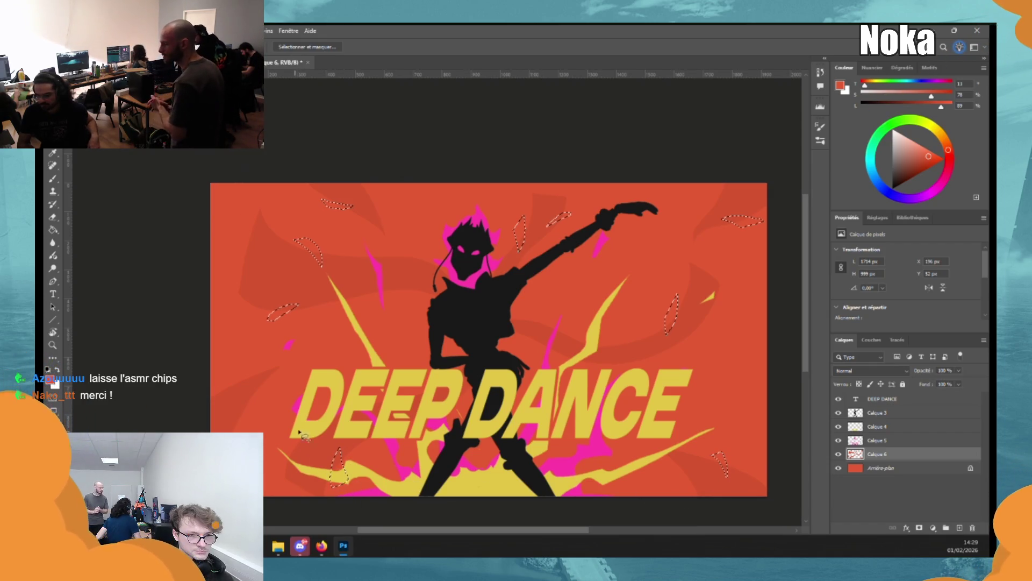
drag(249, 420, 245, 420)
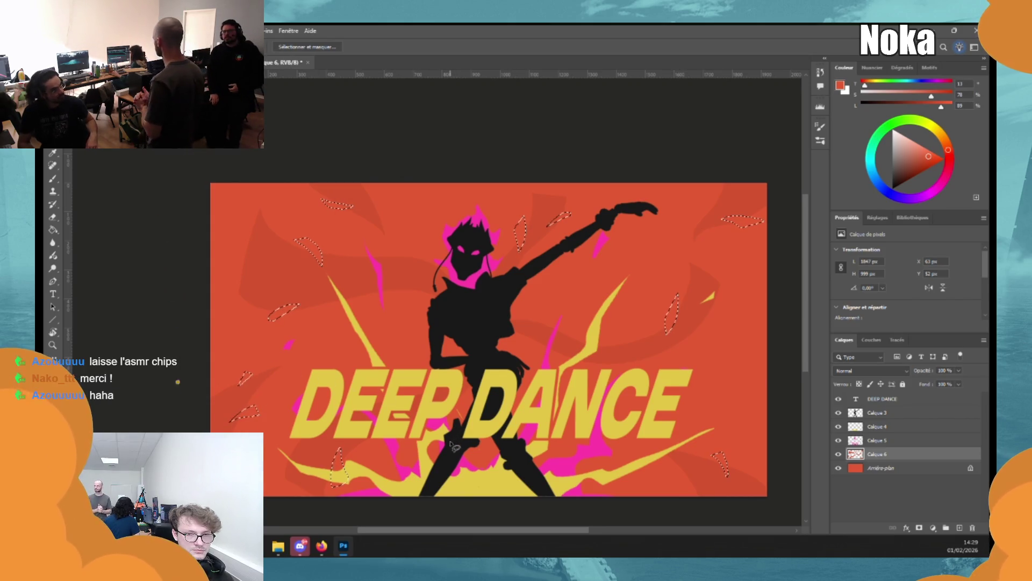
Darken Calque 6 to -13 lightness and lower its opacity to 37%.
key(ctrl+d)
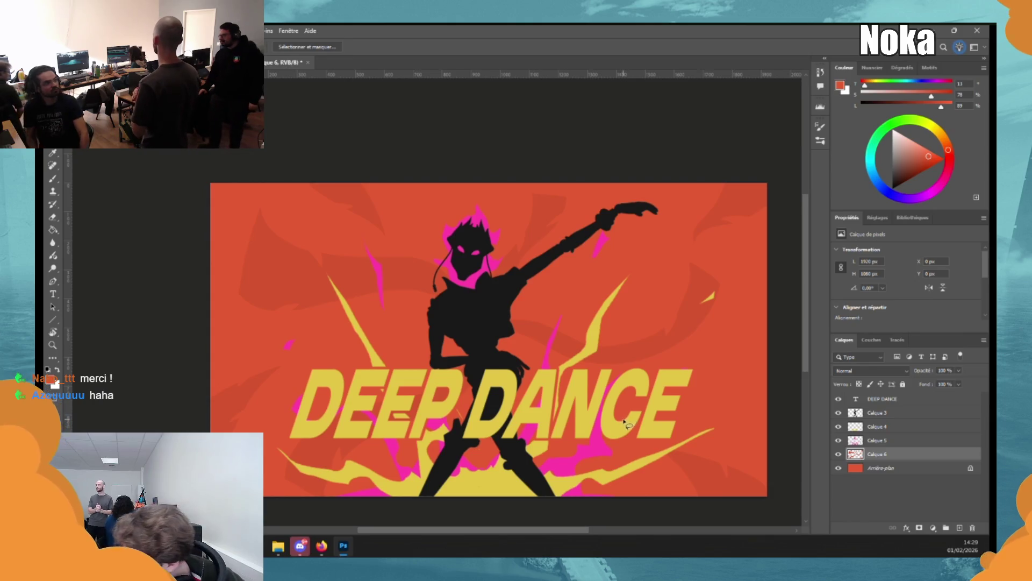
scroll(624, 422, down, 2)
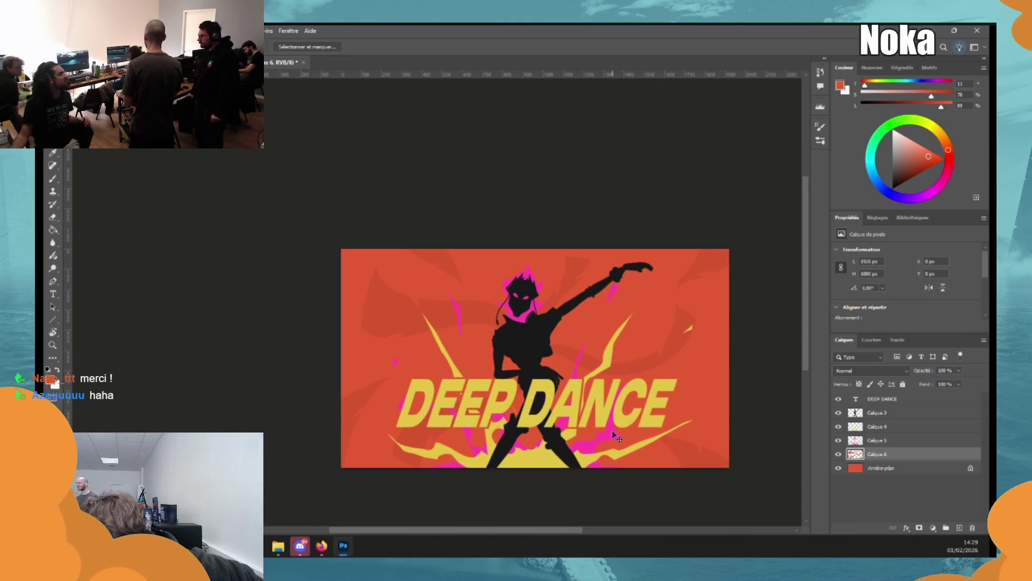
key(ctrl+u)
mouse_move(754, 383)
mouse_down()
mouse_move(777, 383)
mouse_move(739, 383)
mouse_up()
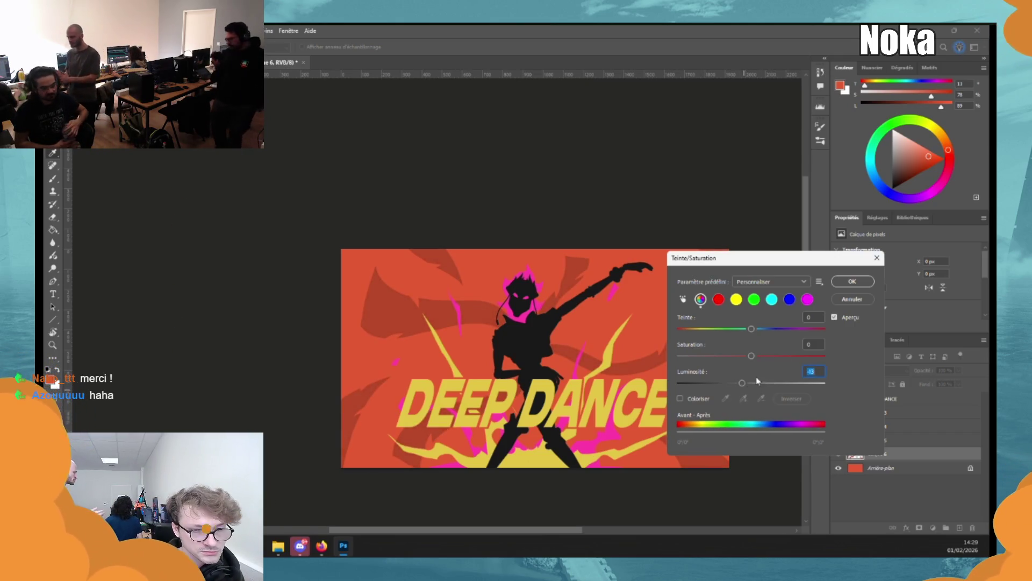
click(852, 281)
drag(959, 370, 930, 382)
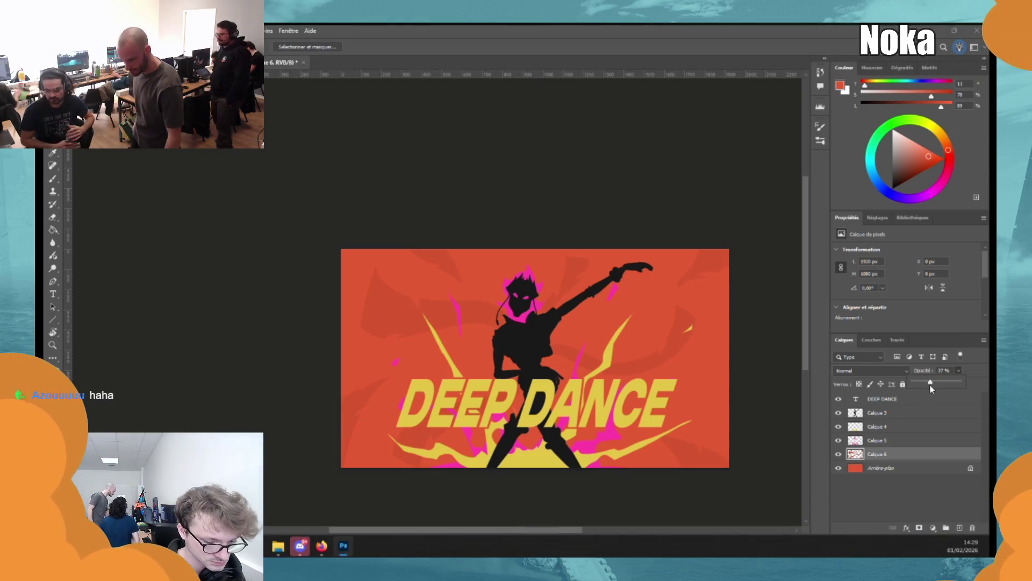
key(e)
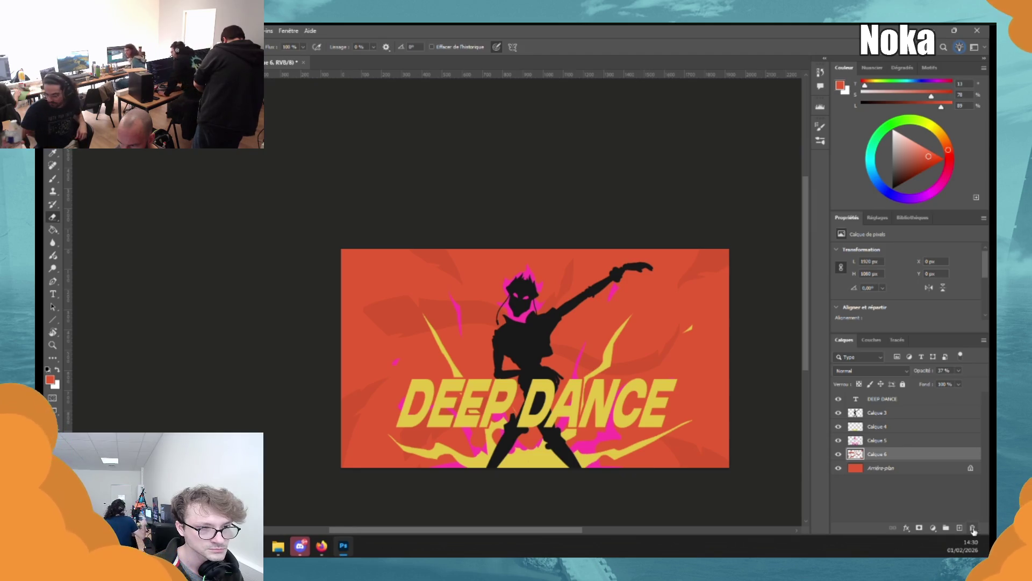
Delete the faded Calque 6 flame layer and replace it with a new empty layer.
click(974, 528)
click(960, 527)
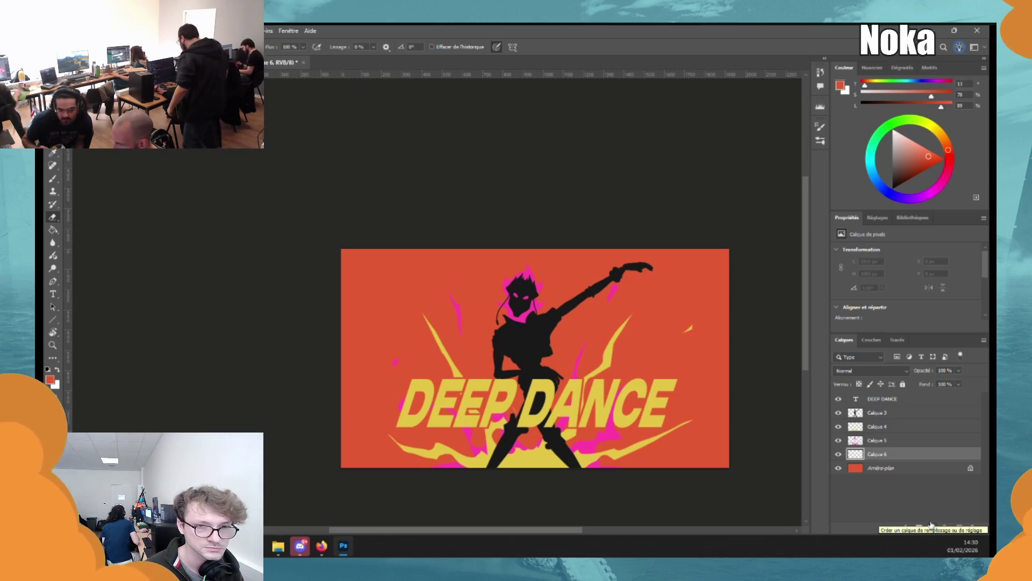
scroll(512, 334, up, 3)
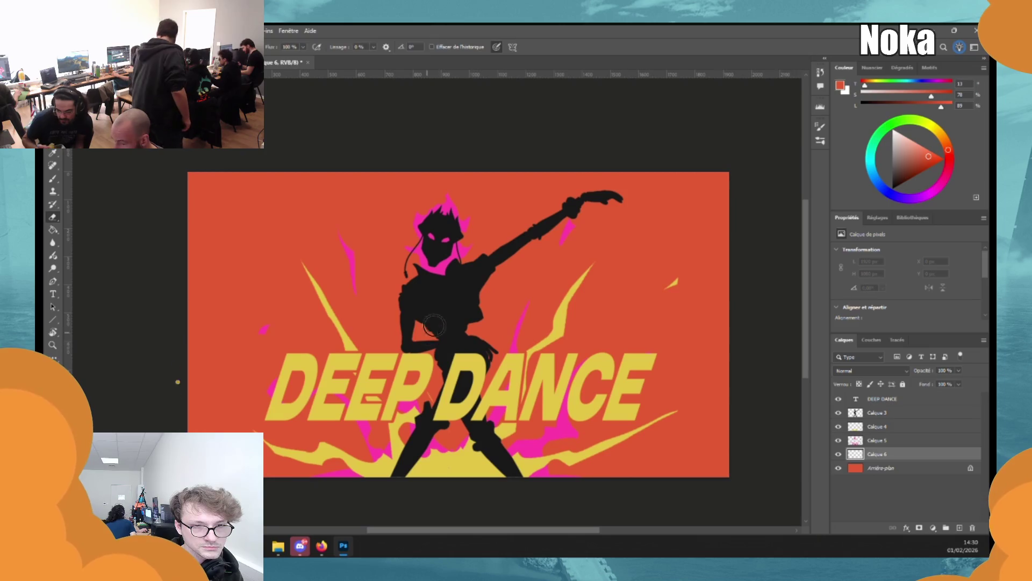
key(b)
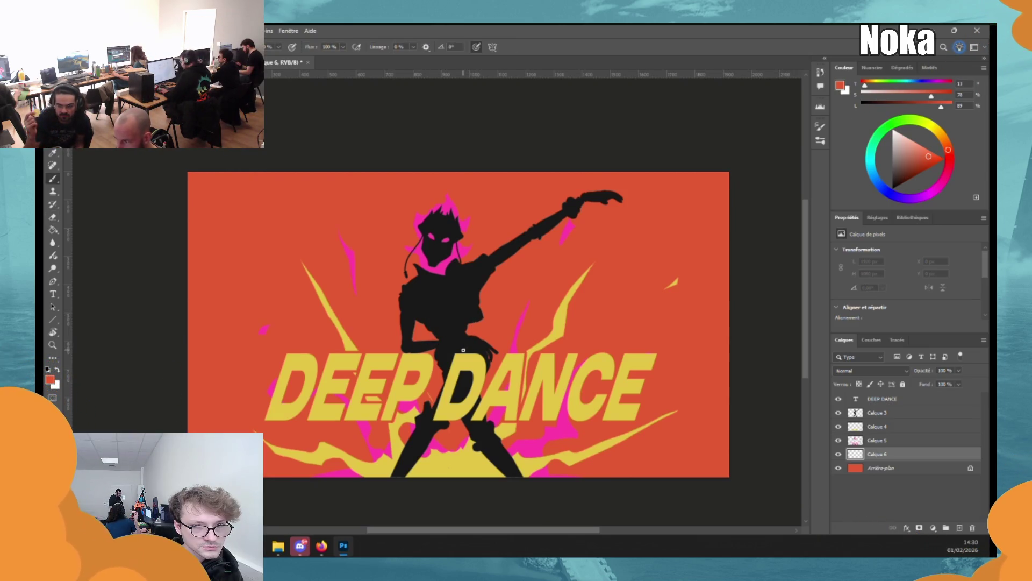
Fill lasso-drawn flame shapes on the right and left sides of the backdrop.
key(w)
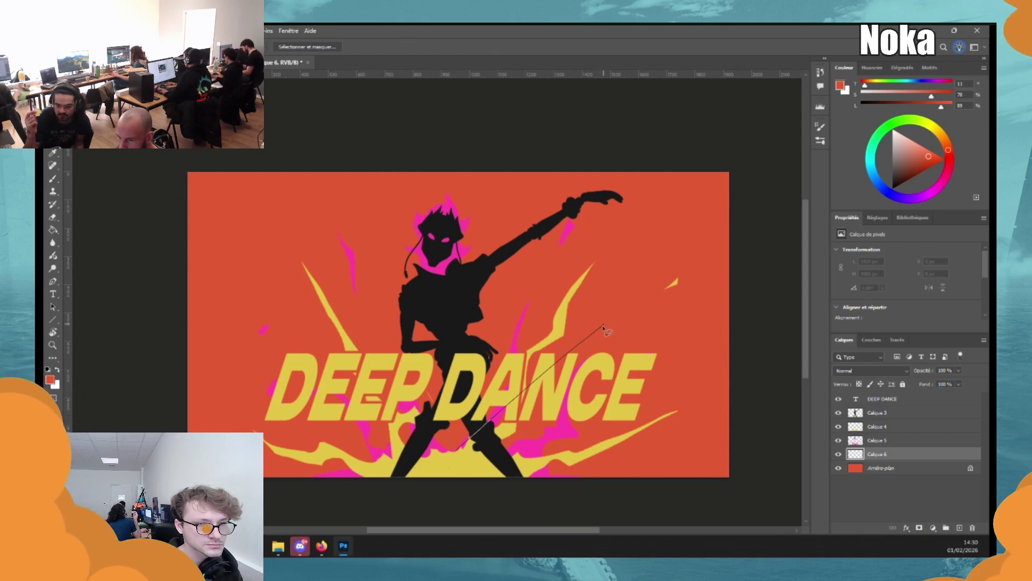
mouse_move(698, 199)
mouse_down()
mouse_move(694, 309)
mouse_move(582, 389)
mouse_up()
drag(453, 500, 490, 474)
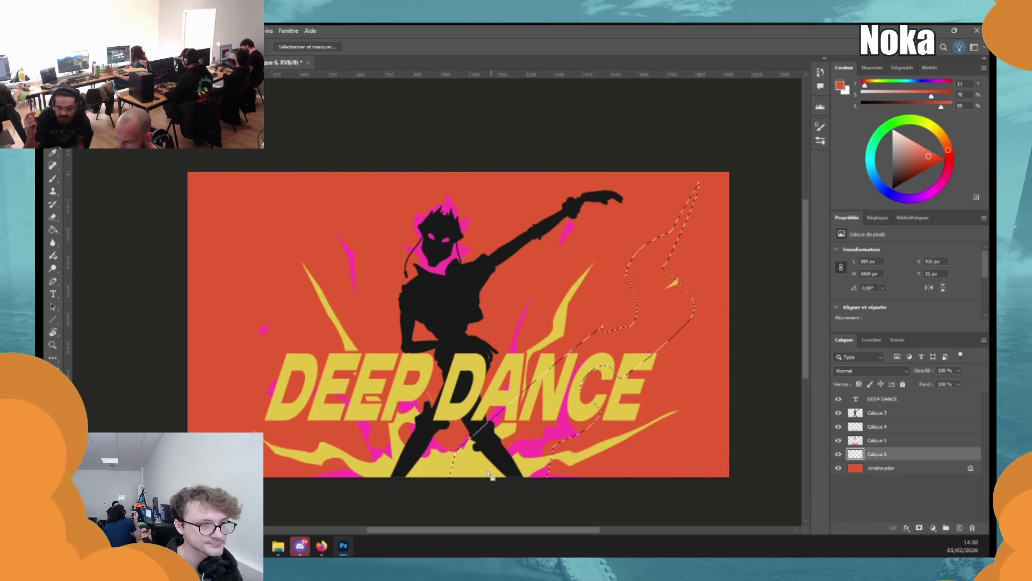
drag(355, 395, 281, 346)
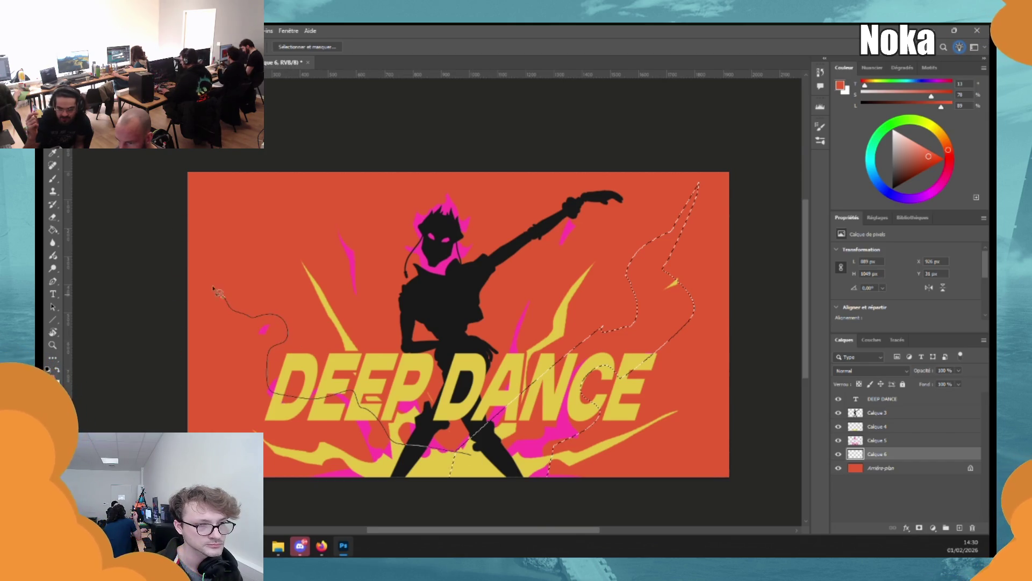
drag(217, 290, 229, 398)
drag(383, 494, 497, 487)
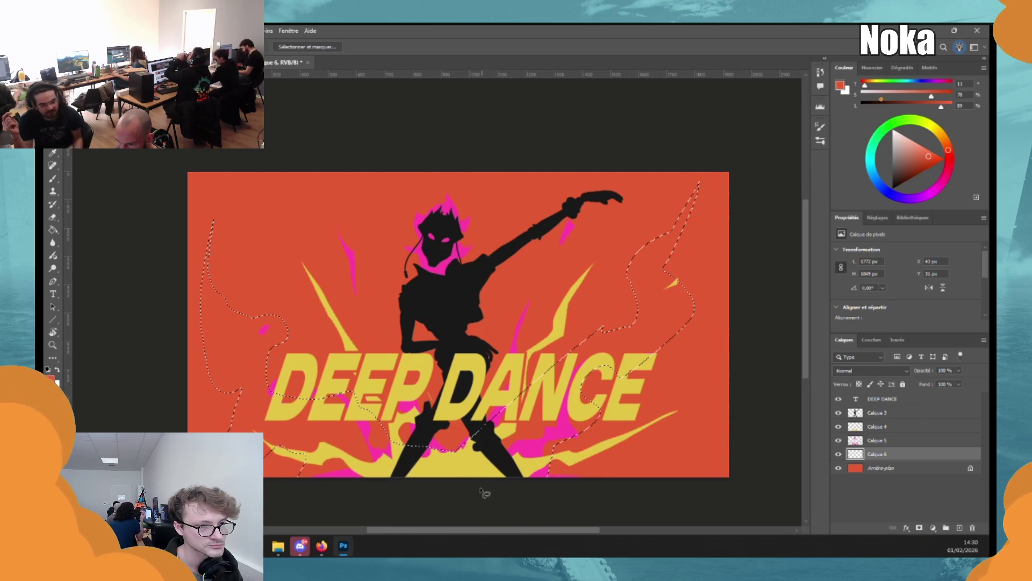
key(g)
click(689, 347)
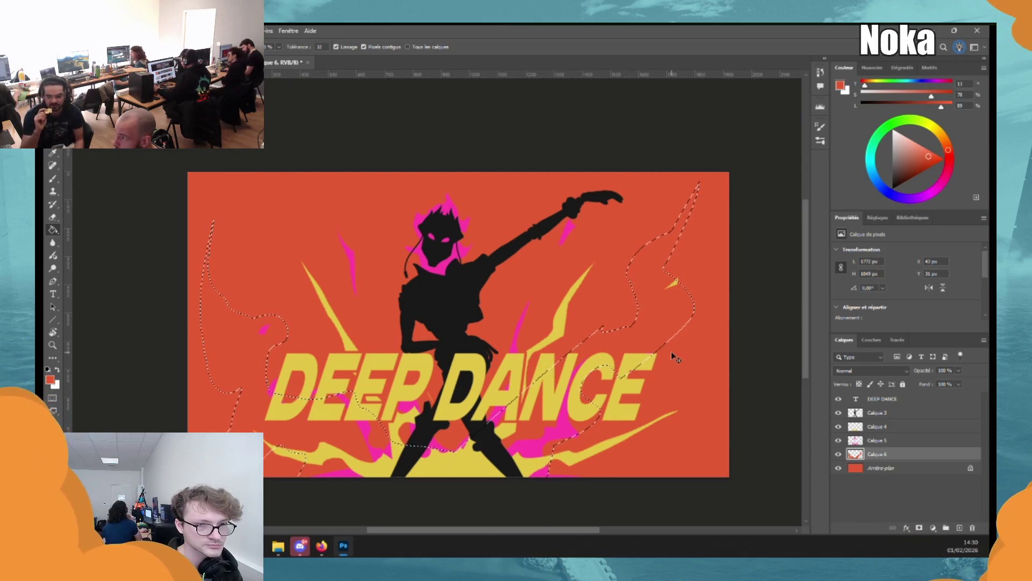
key(ctrl+d)
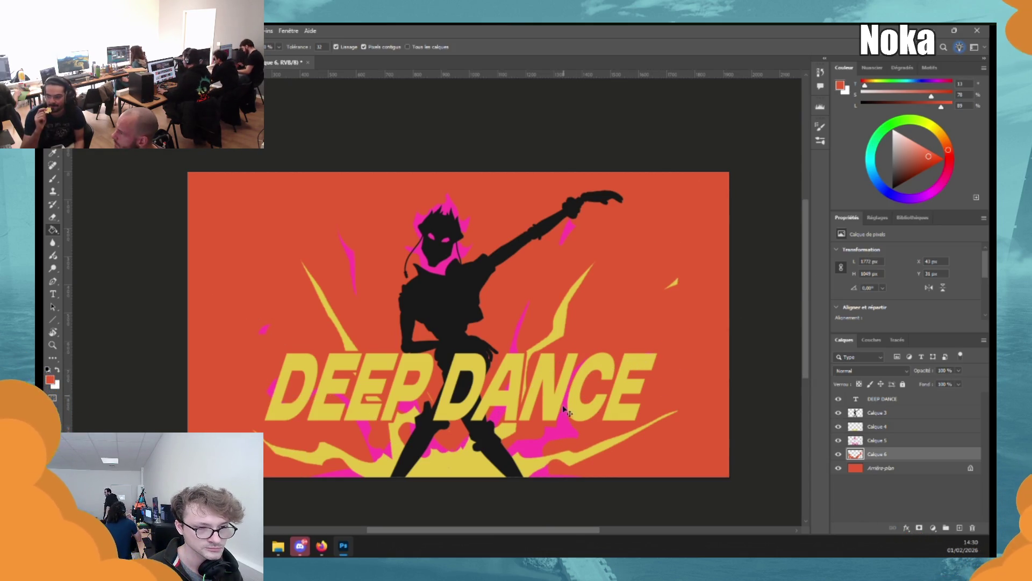
key(ctrl+u)
drag(752, 383, 747, 384)
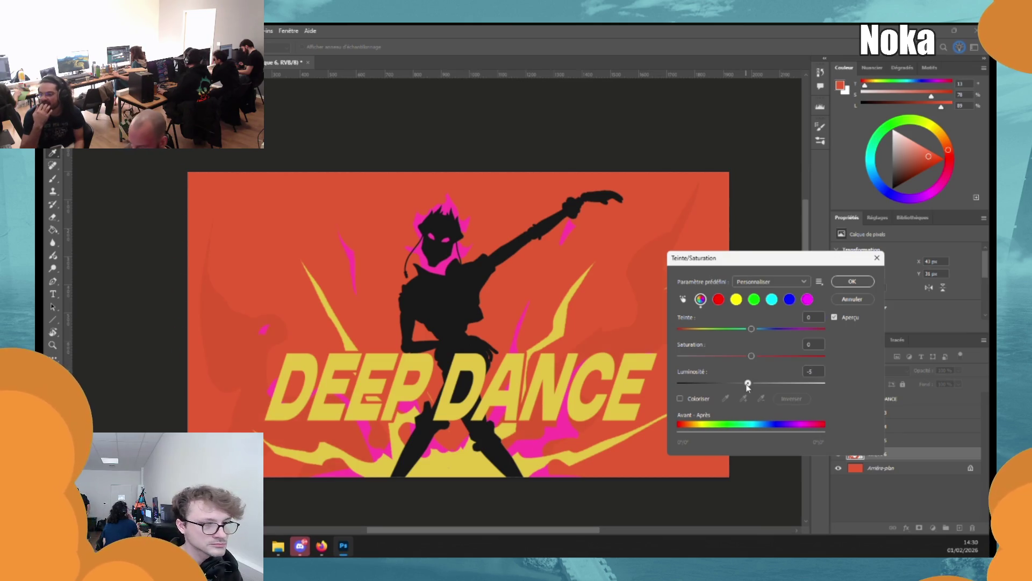
click(837, 300)
Add a tall darker-orange flame rising behind the dancer.
key(l)
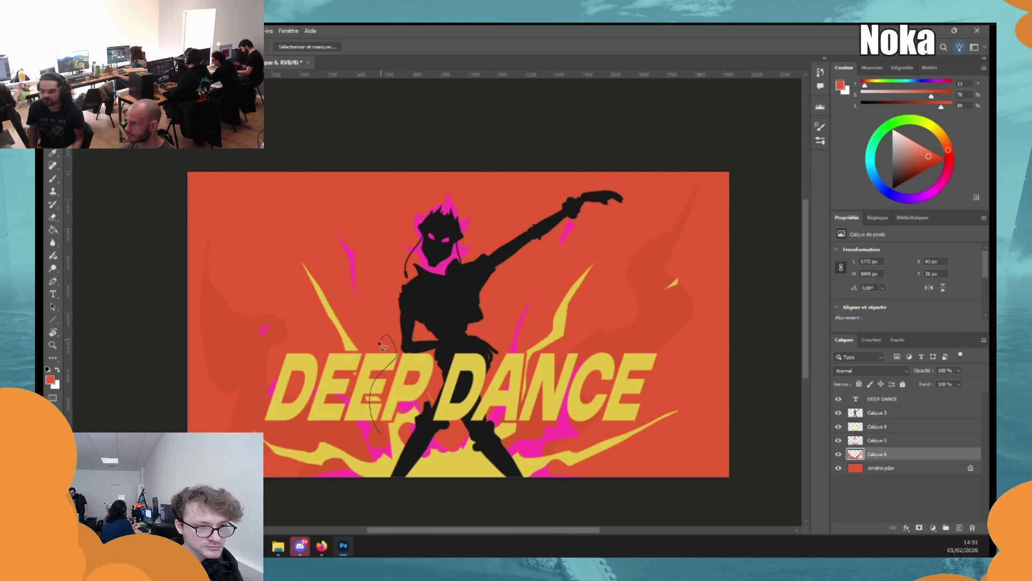
drag(355, 229, 393, 219)
mouse_move(421, 327)
mouse_down()
mouse_move(428, 411)
mouse_move(390, 427)
mouse_up()
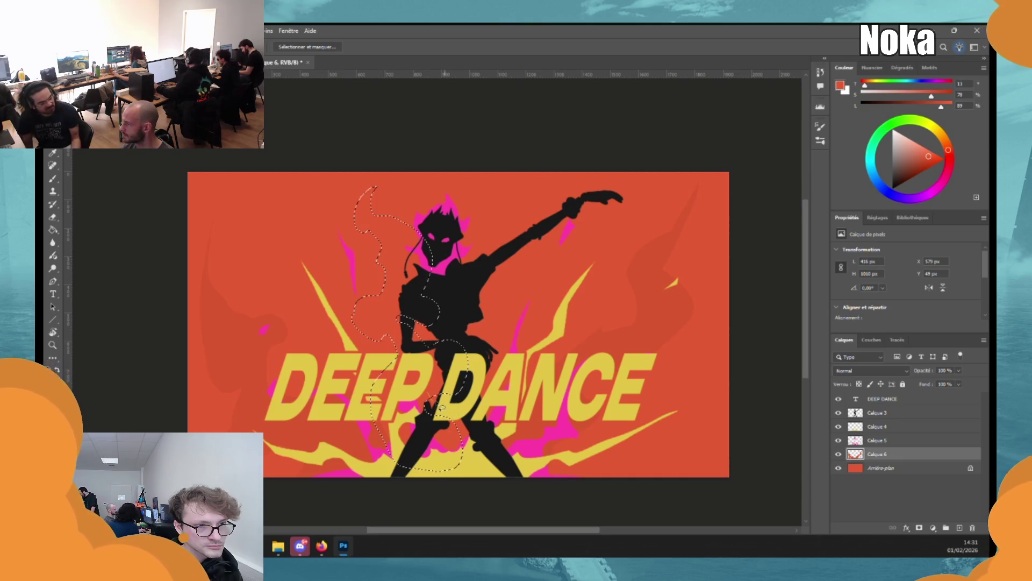
key(g)
key(ctrl+d)
click(460, 388)
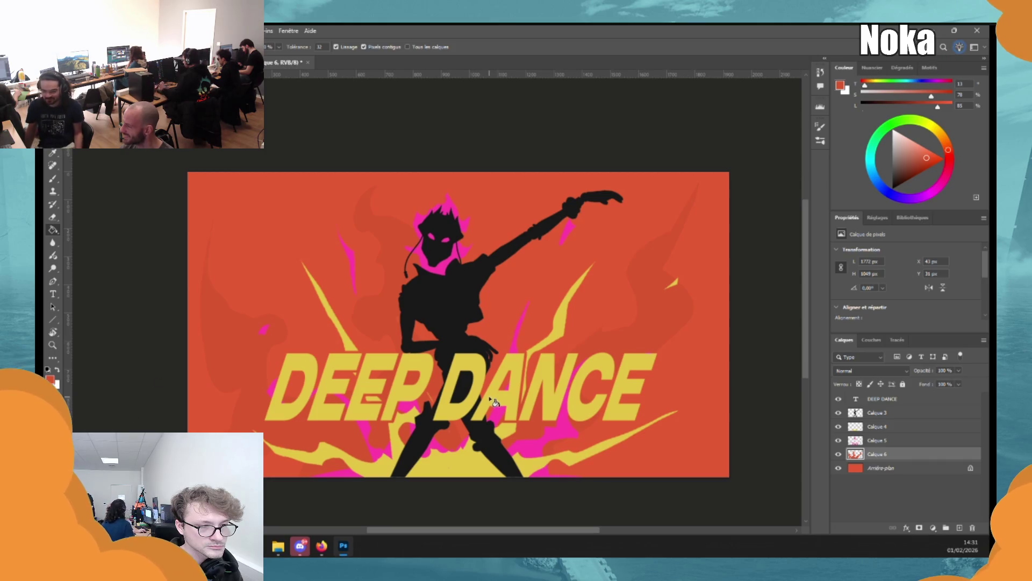
key(l)
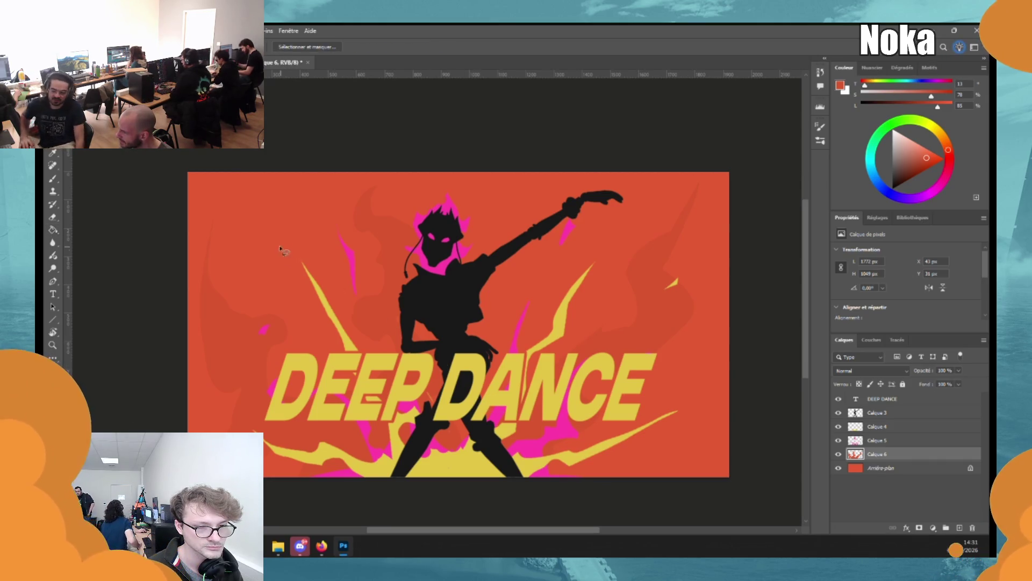
mouse_move(258, 224)
mouse_down()
mouse_move(310, 215)
mouse_move(293, 246)
mouse_up()
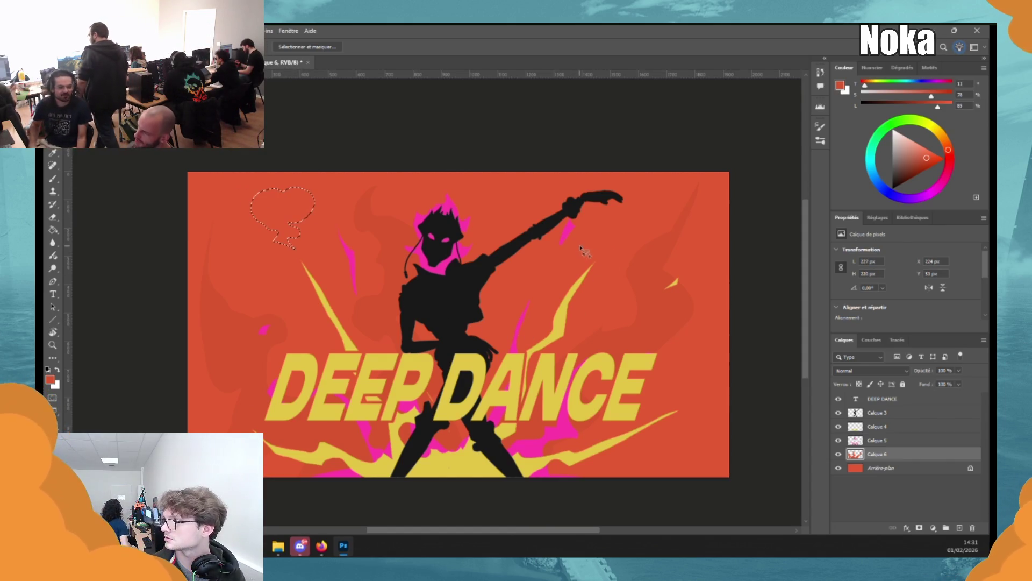
mouse_move(583, 250)
mouse_down()
mouse_move(591, 222)
mouse_move(613, 242)
mouse_move(559, 277)
mouse_up()
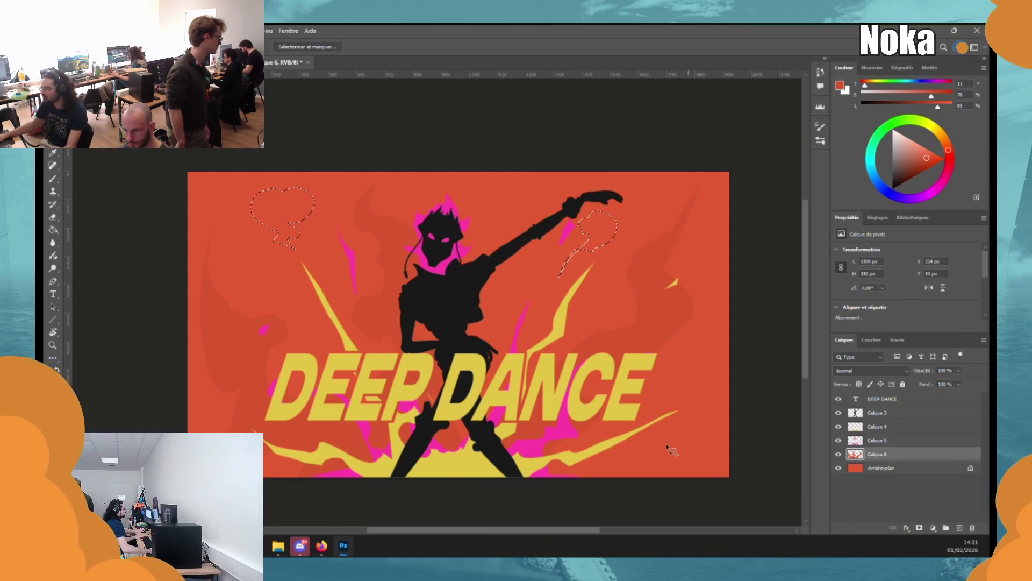
mouse_move(642, 456)
mouse_down()
mouse_move(711, 425)
mouse_move(725, 463)
mouse_move(618, 462)
mouse_up()
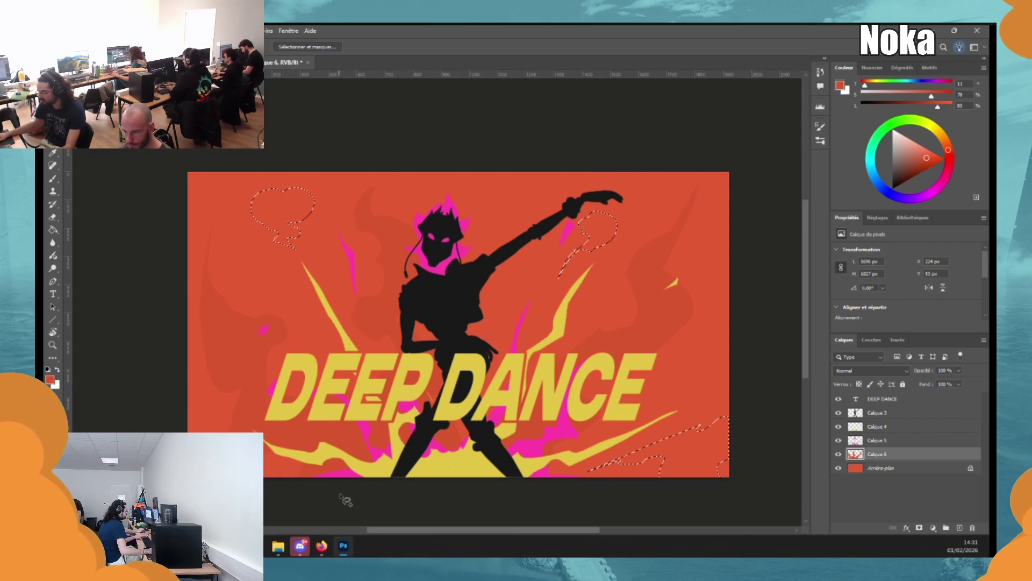
key(g)
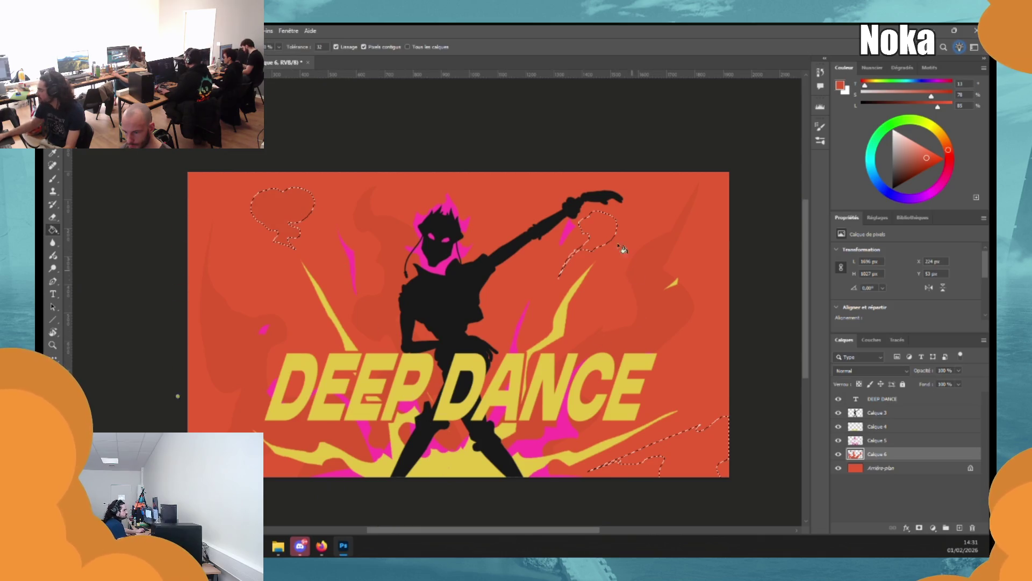
click(699, 444)
key(ctrl+d)
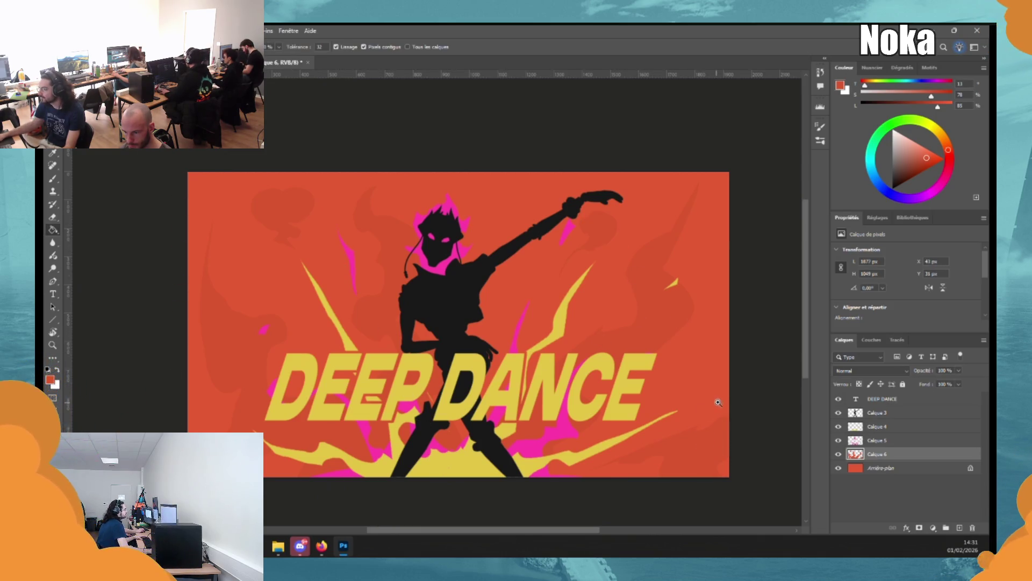
scroll(715, 401, down, 2)
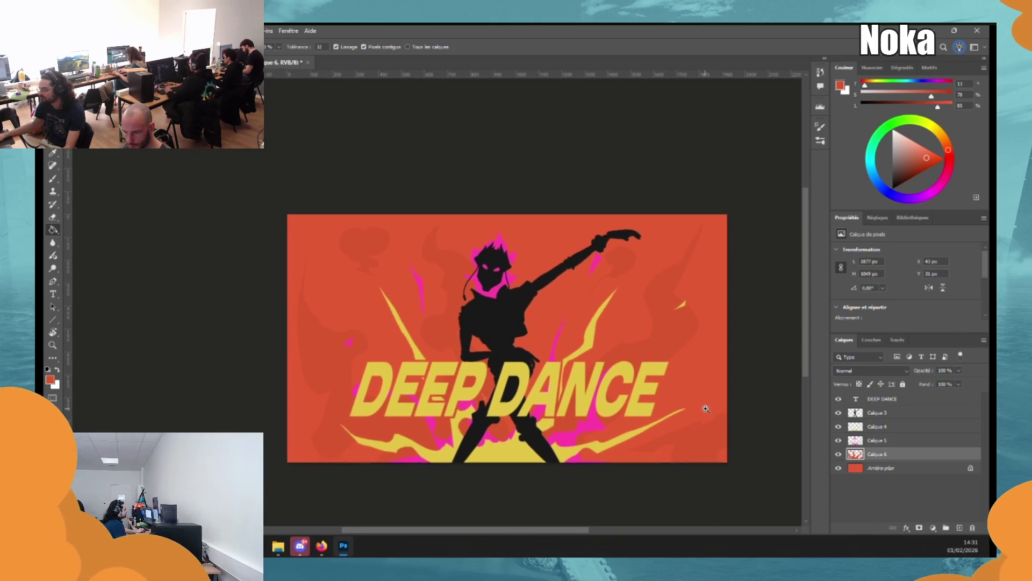
key(e)
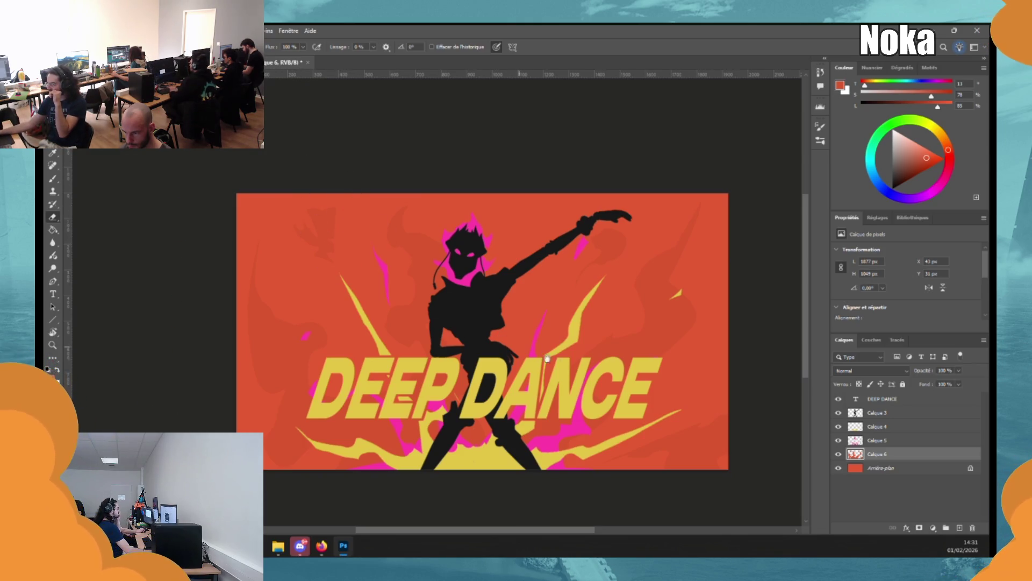
scroll(547, 358, down, 2)
scroll(483, 317, up, 1)
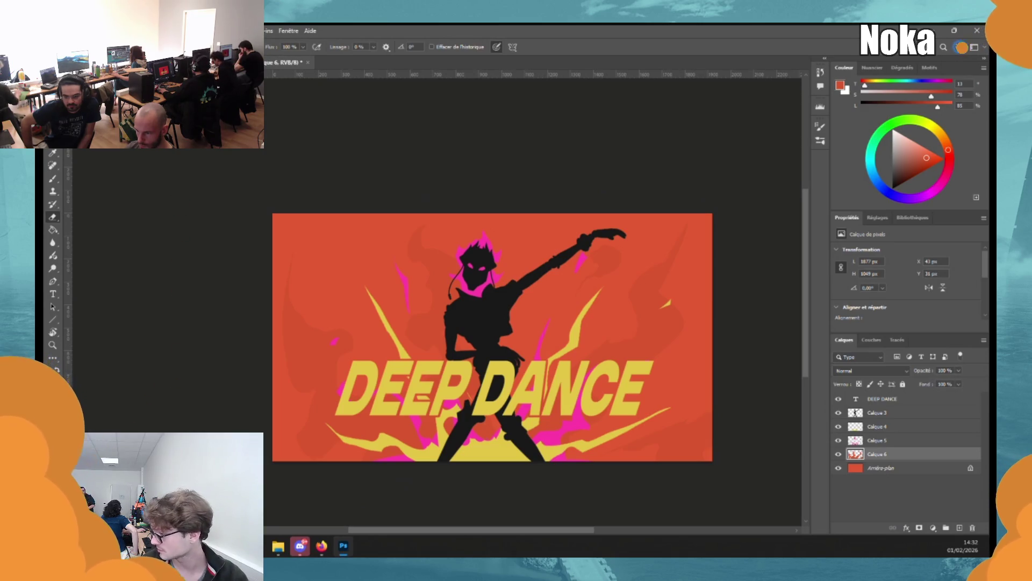
Duplicate dancer layer Calque 3 three times, shifting the copies progressively to the right.
click(877, 413)
key(ctrl+j)
key(ctrl+t)
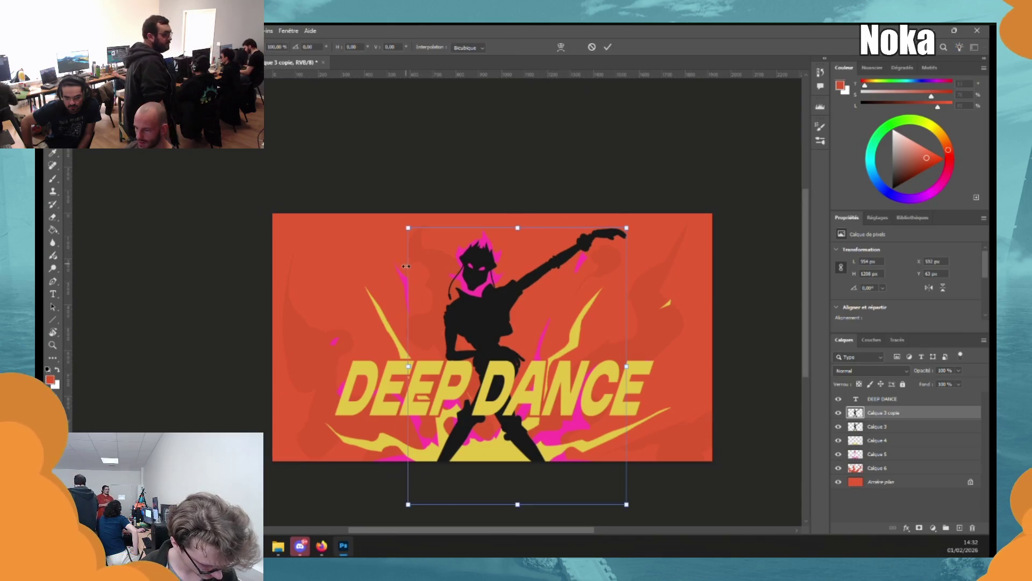
drag(491, 358, 551, 360)
key(Return)
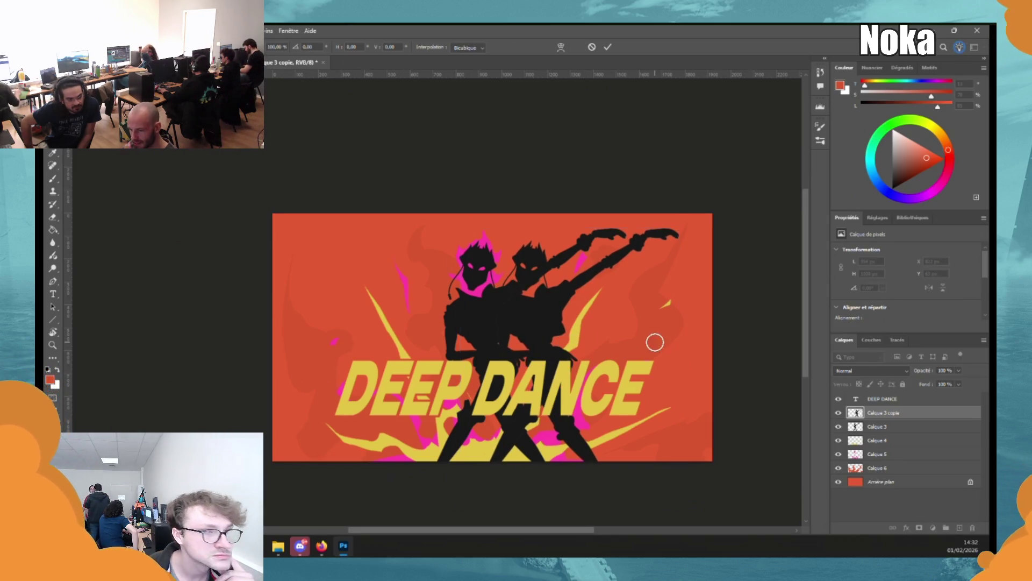
key(e)
key(ctrl+j)
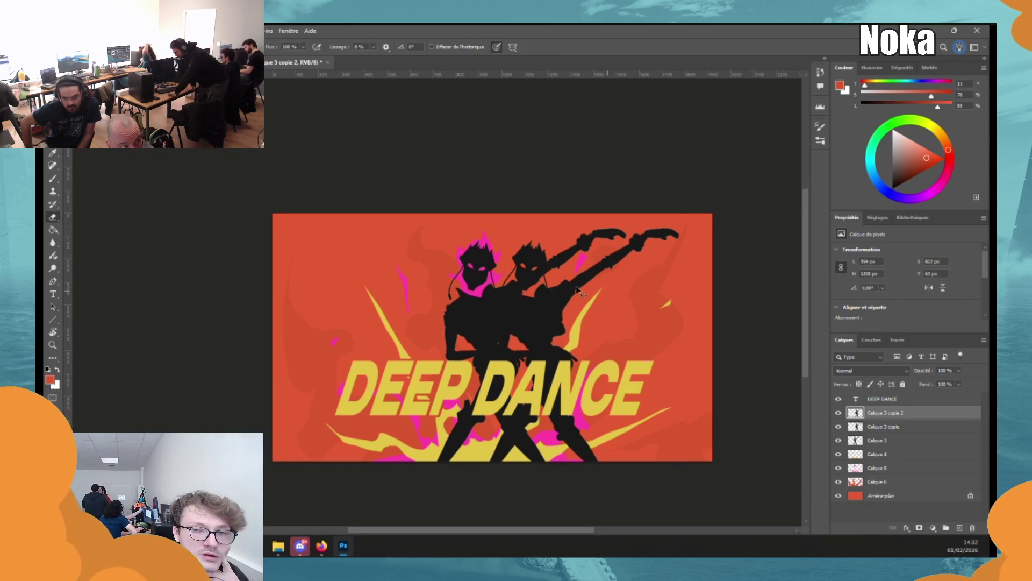
key(ctrl+t)
mouse_move(525, 316)
mouse_down()
mouse_move(663, 319)
mouse_move(637, 321)
mouse_up()
key(Return)
key(ctrl+j)
key(ctrl+t)
key(Return)
key(e)
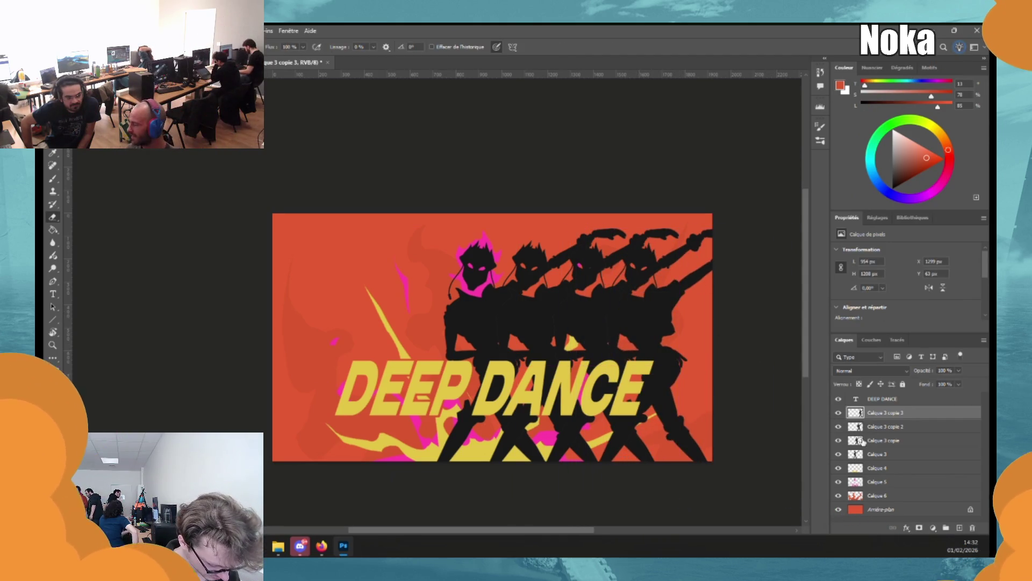
Set Calque 3 copie to 33% opacity and Calque 3 copie 2 to 15%.
click(892, 442)
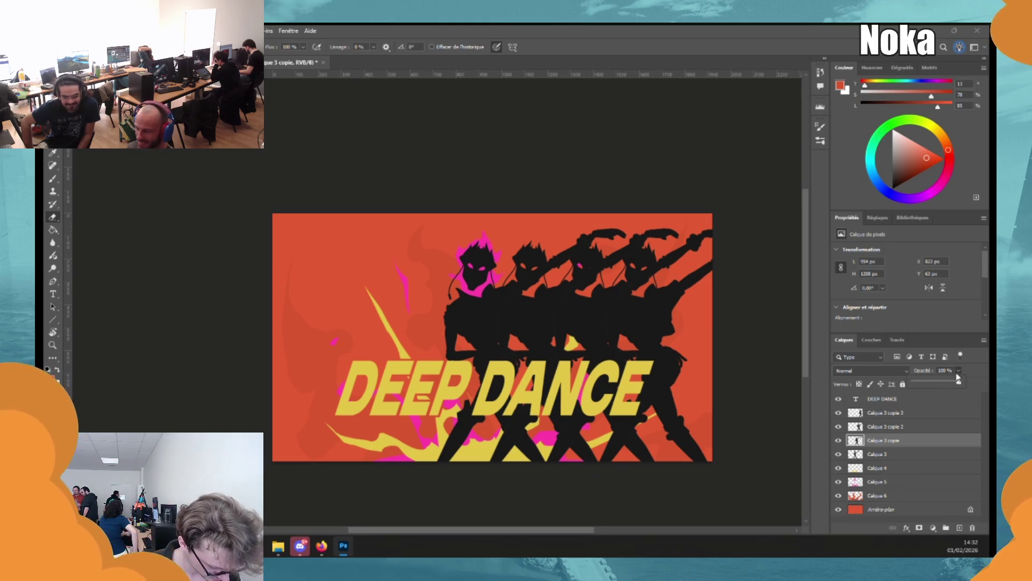
click(954, 370)
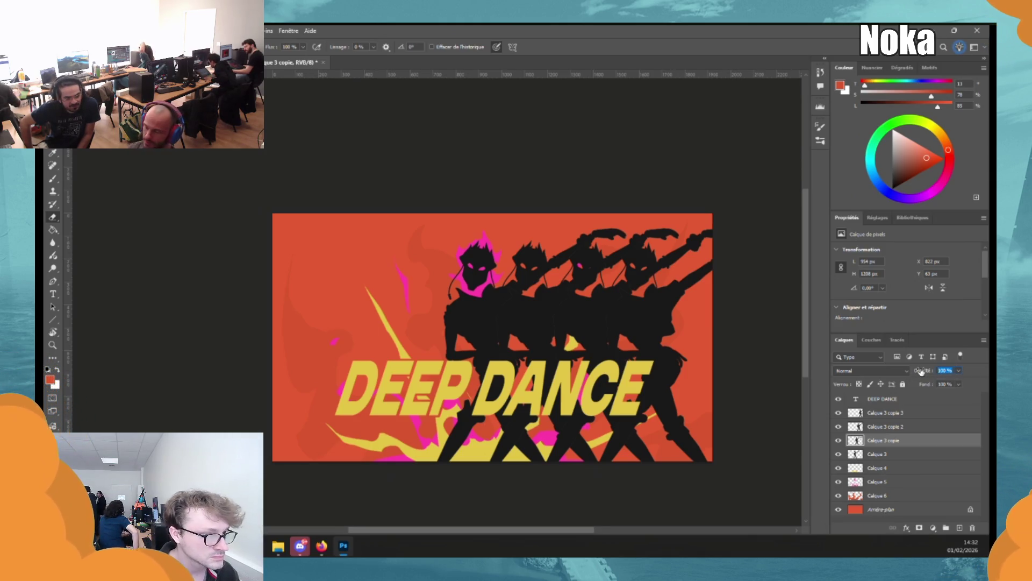
text(33)
click(914, 428)
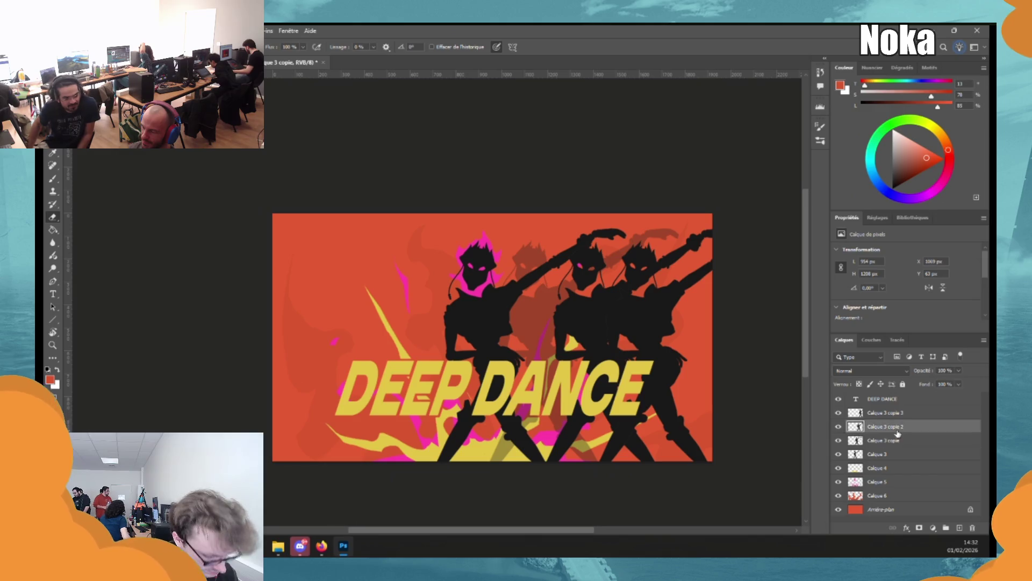
click(958, 371)
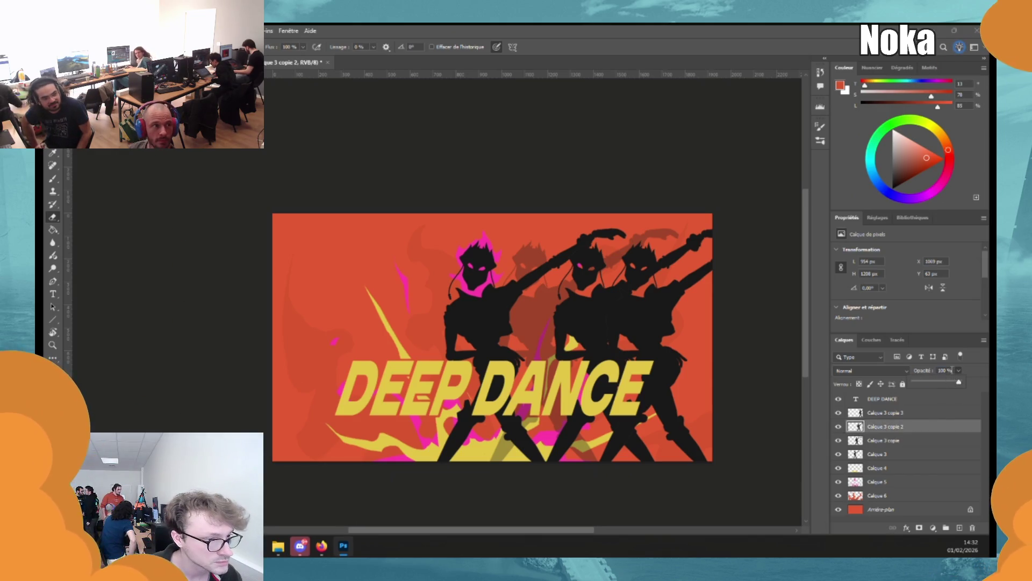
click(951, 370)
text(15)
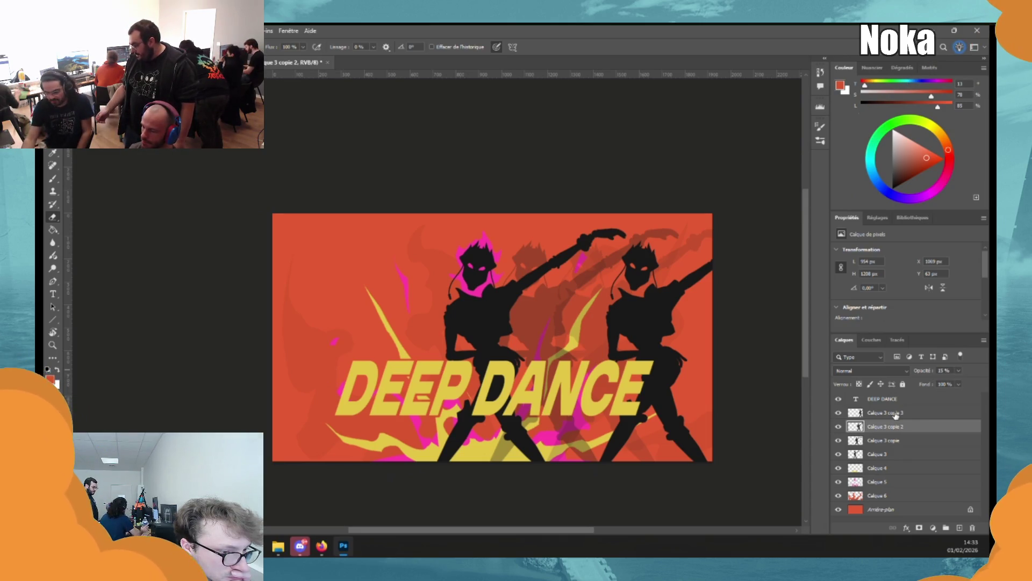
Set Calque 3 copie 3 to 7% opacity.
click(894, 412)
click(959, 370)
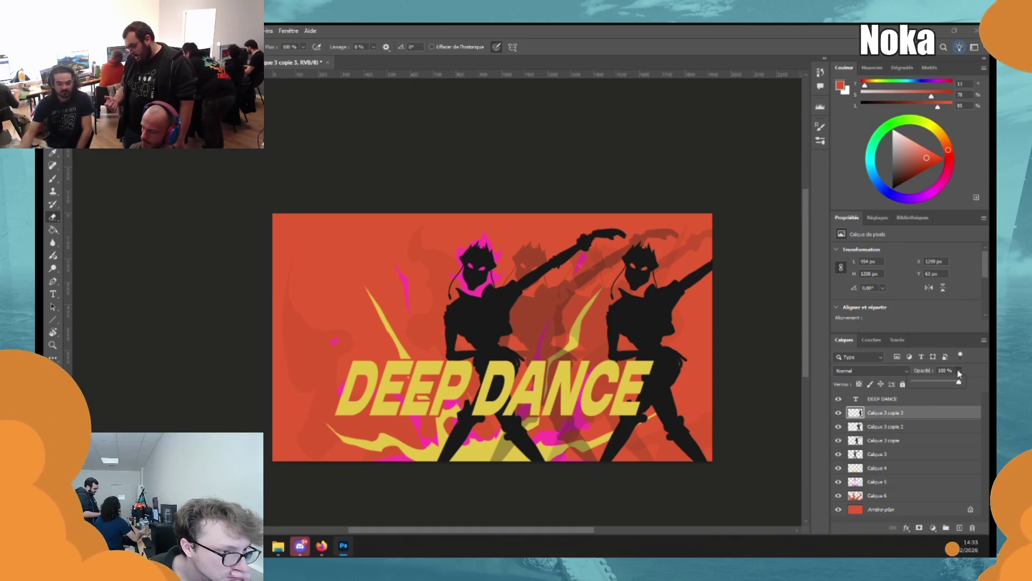
click(921, 371)
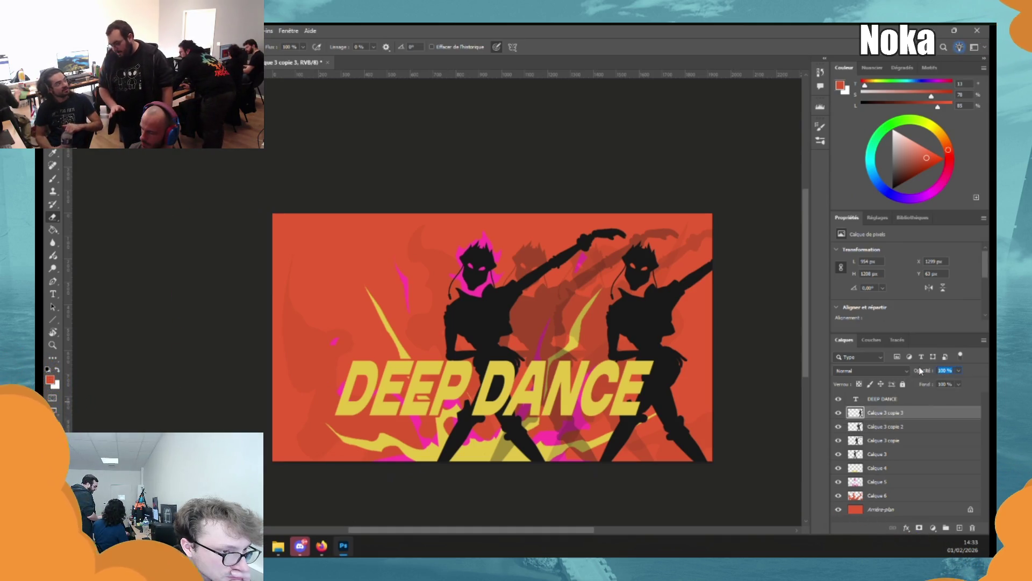
text(7)
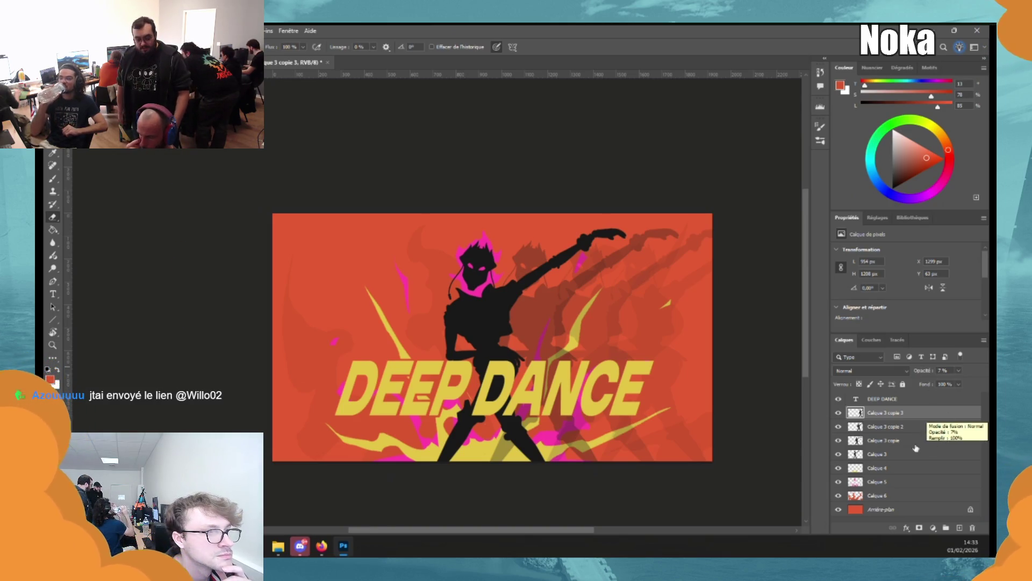
Make one more copy of the original Calque 3 dancer and shift it right.
click(882, 454)
key(ctrl+j)
key(3)
key(3)
mouse_move(569, 388)
mouse_down()
mouse_move(622, 388)
mouse_move(476, 374)
mouse_move(490, 371)
mouse_up()
key(ctrl+t)
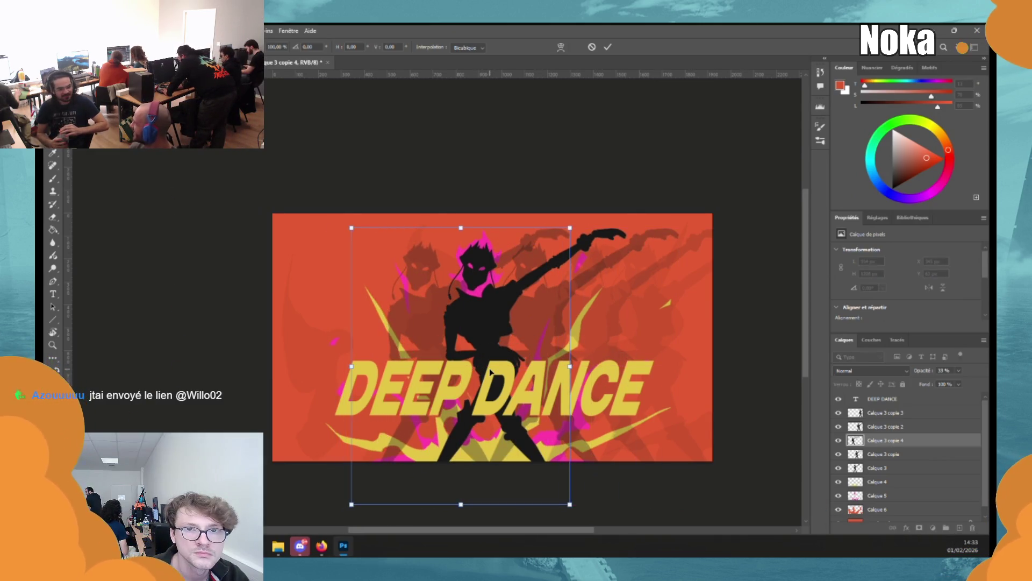
key(Return)
key(e)
Delete all the Calque 3 copy layers, leaving only the original dancer.
click(892, 413)
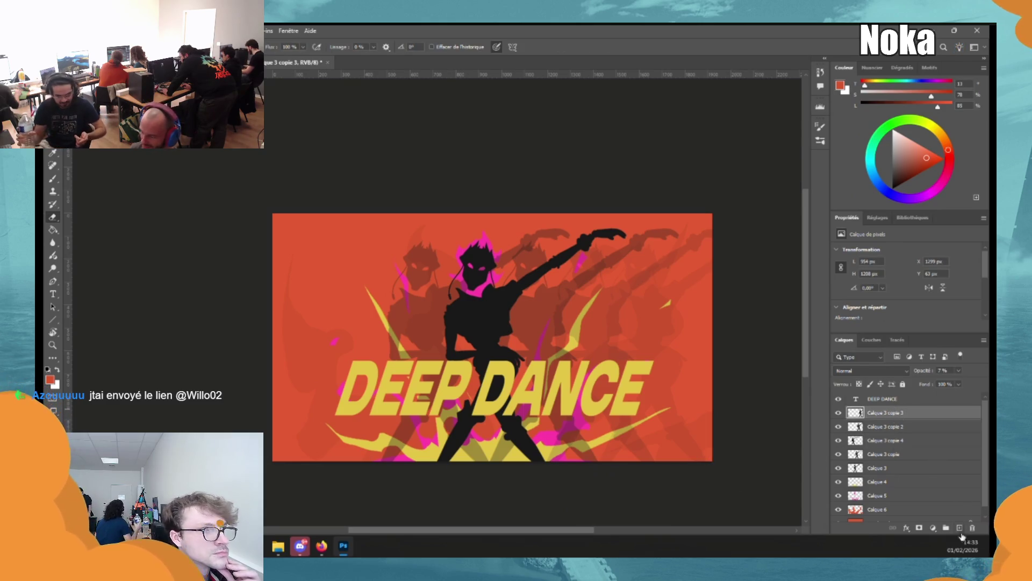
click(972, 528)
click(972, 528)
click(972, 528)
click(971, 528)
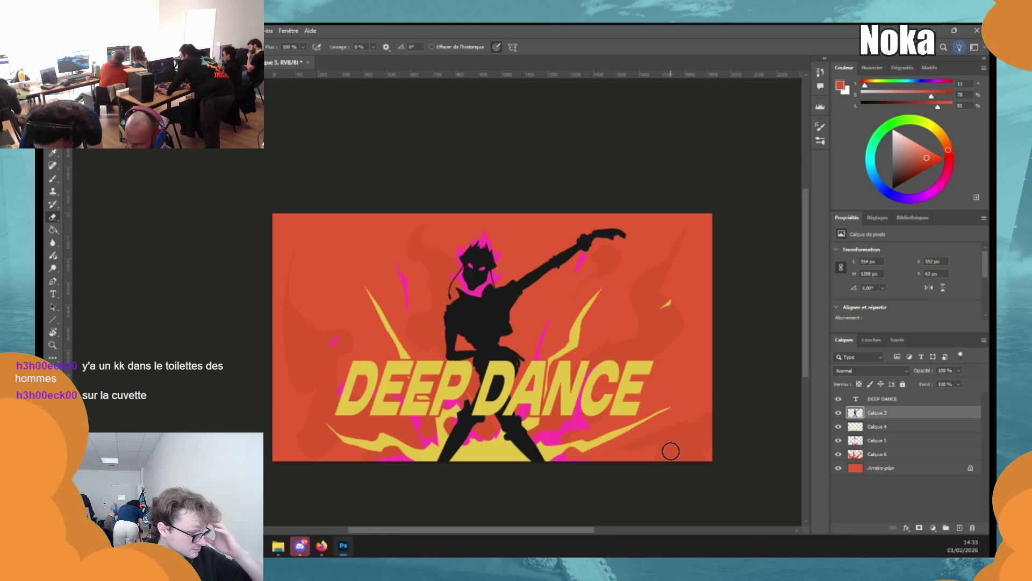
Leave the poster via a File command and dismiss Home, leaving a blank 1920 × 1920 canvas.
right_click(59, 183)
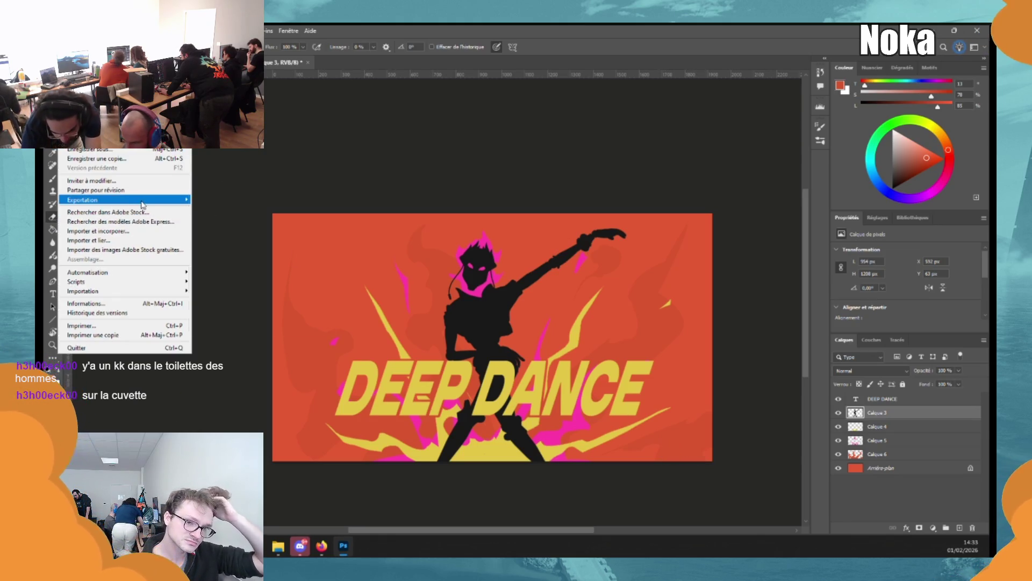
click(212, 205)
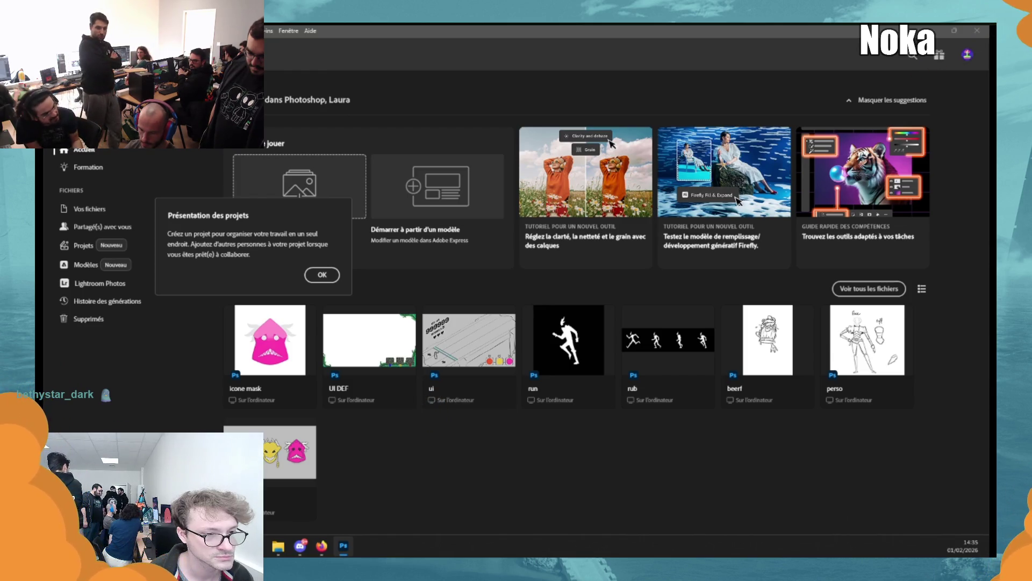
key(Escape)
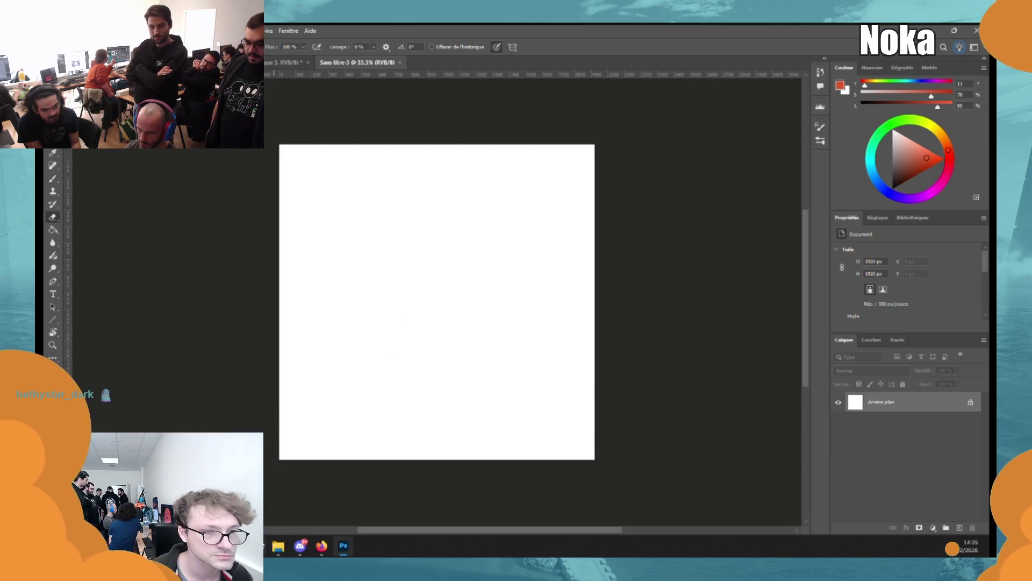
Place the Yellow dragon mask image on the canvas and fully desaturate it to grey.
click(272, 547)
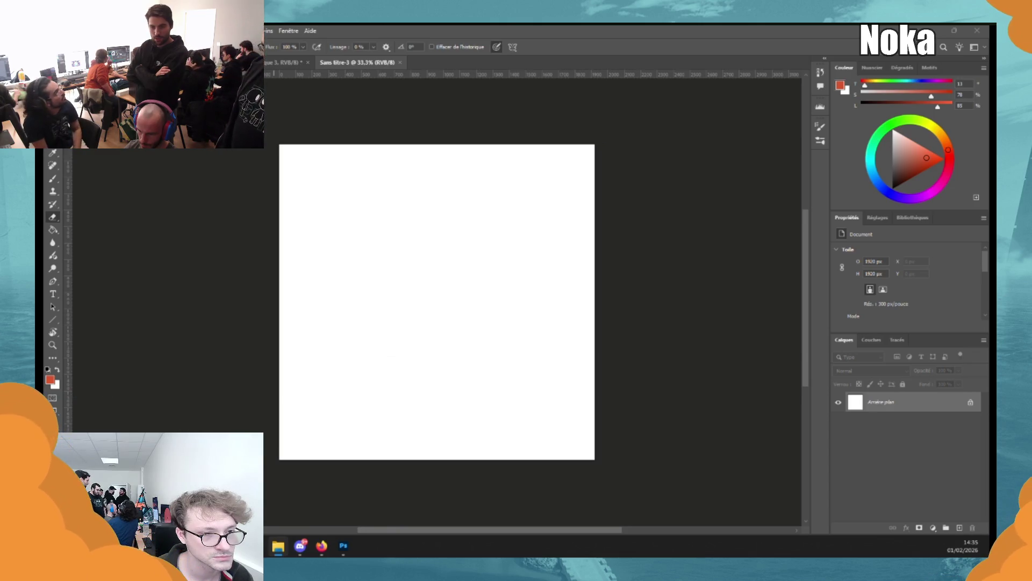
drag(596, 230, 486, 274)
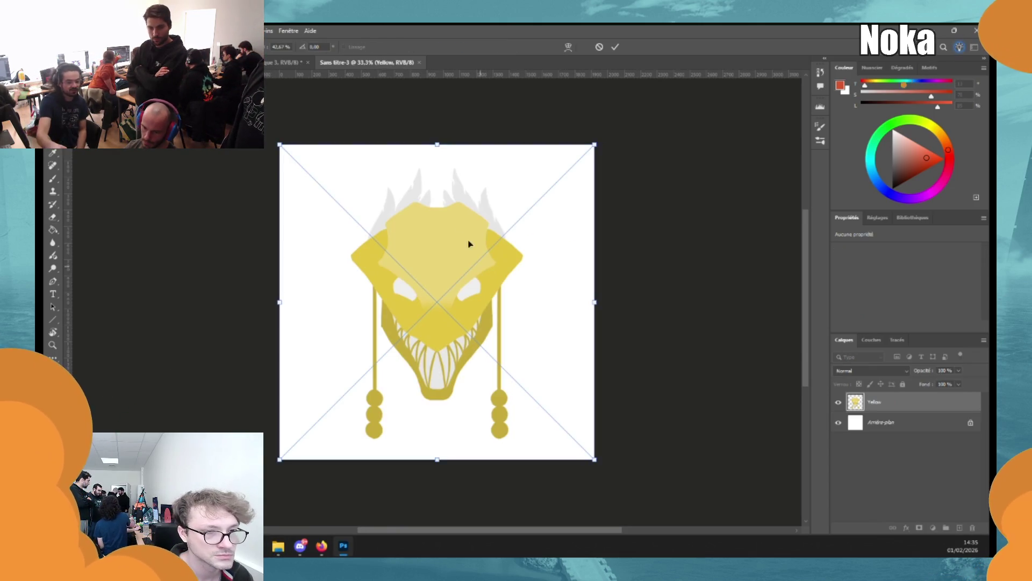
key(Return)
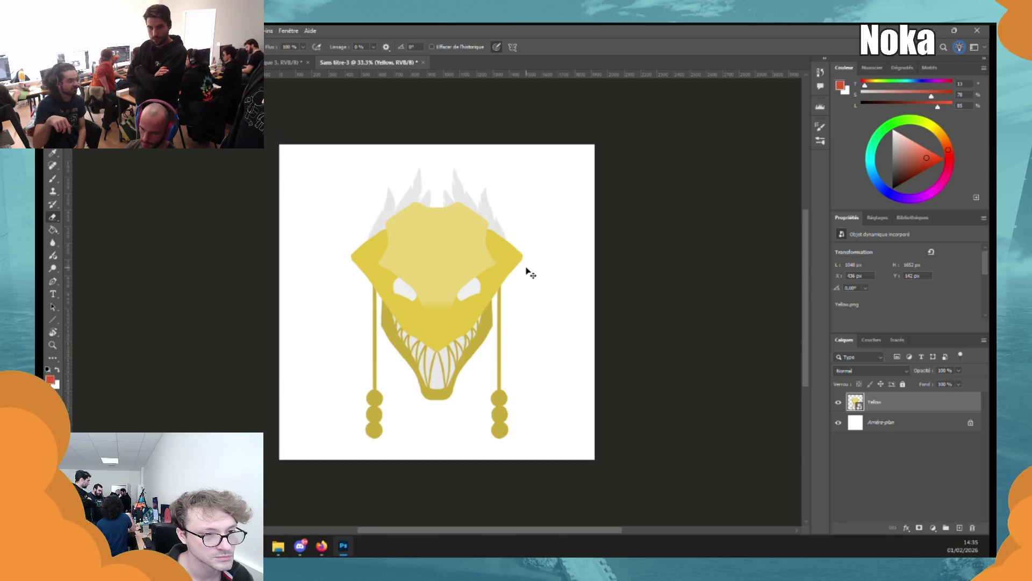
key(ctrl+u)
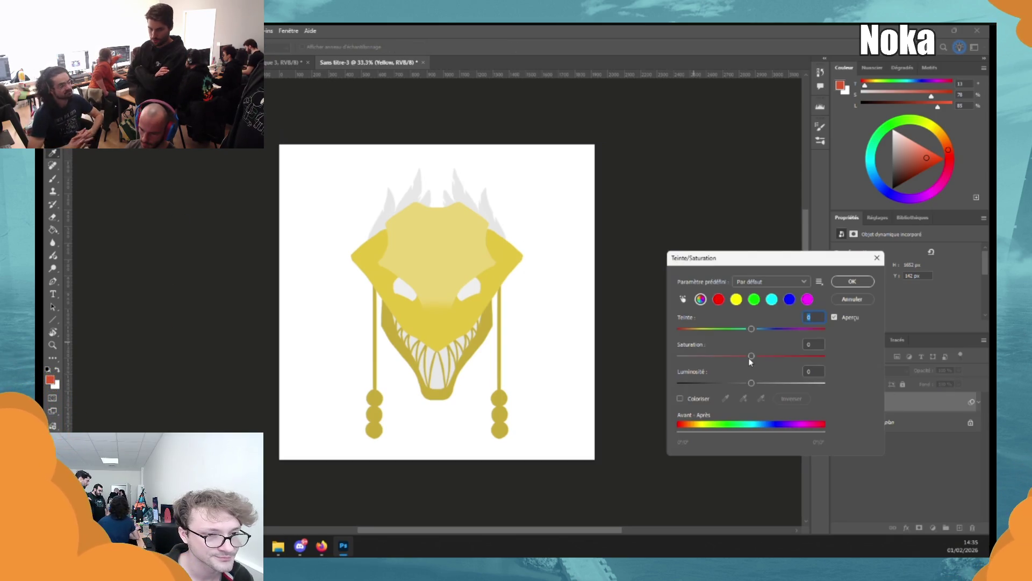
drag(752, 356, 570, 367)
key(Return)
key(e)
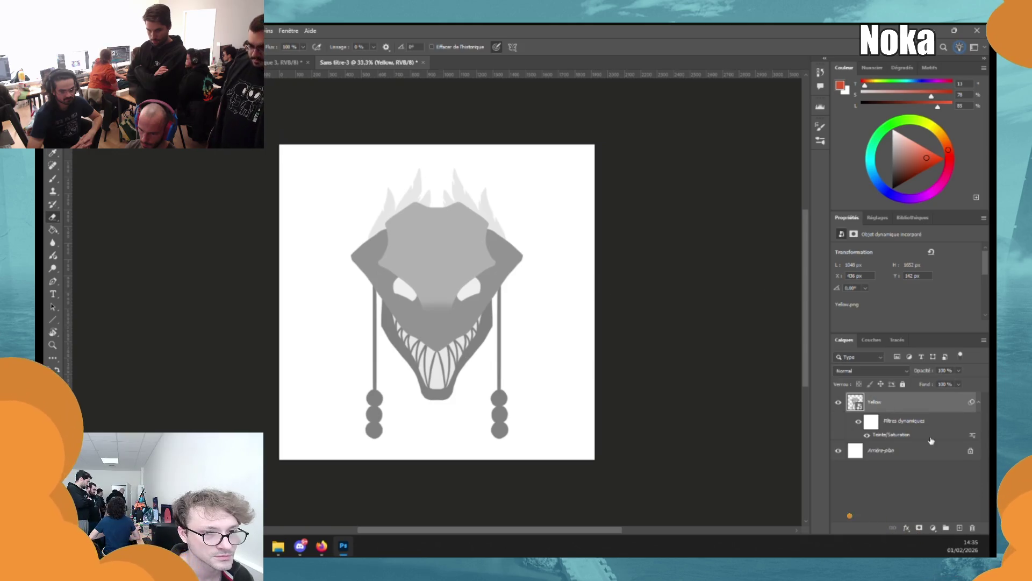
Darken the Arrière-plan background layer to -27 lightness.
click(914, 451)
key(ctrl+u)
drag(751, 382, 679, 383)
click(856, 281)
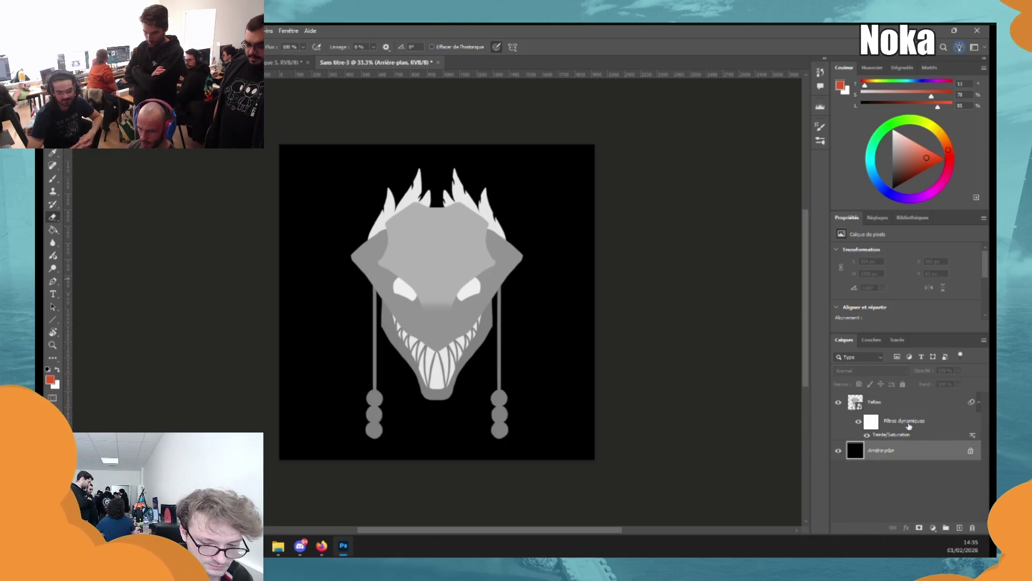
Brighten the Yellow mask to about +35 lightness with a second Hue/Saturation.
click(893, 404)
key(ctrl+u)
drag(751, 383, 777, 383)
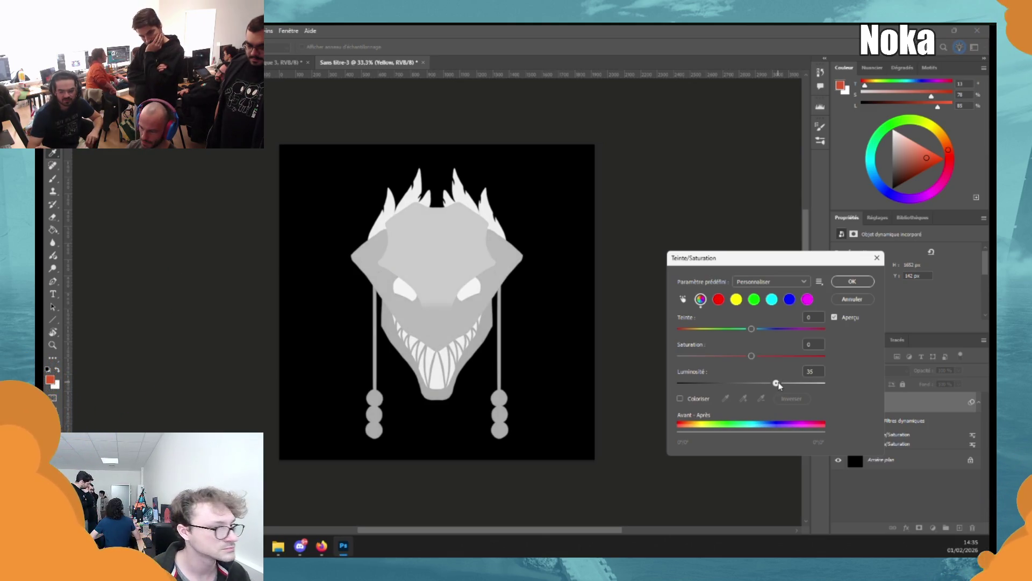
click(853, 282)
key(e)
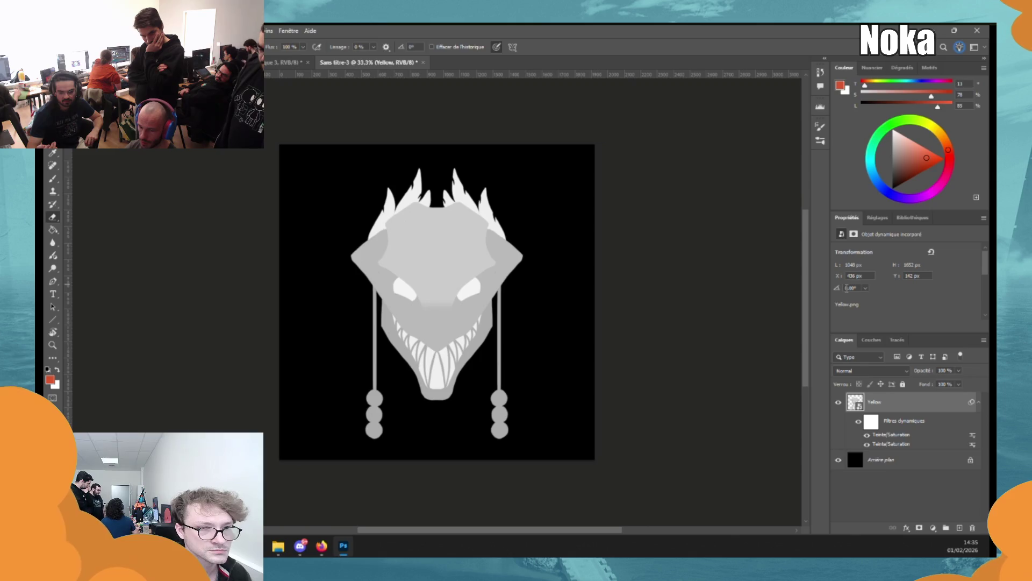
key(w)
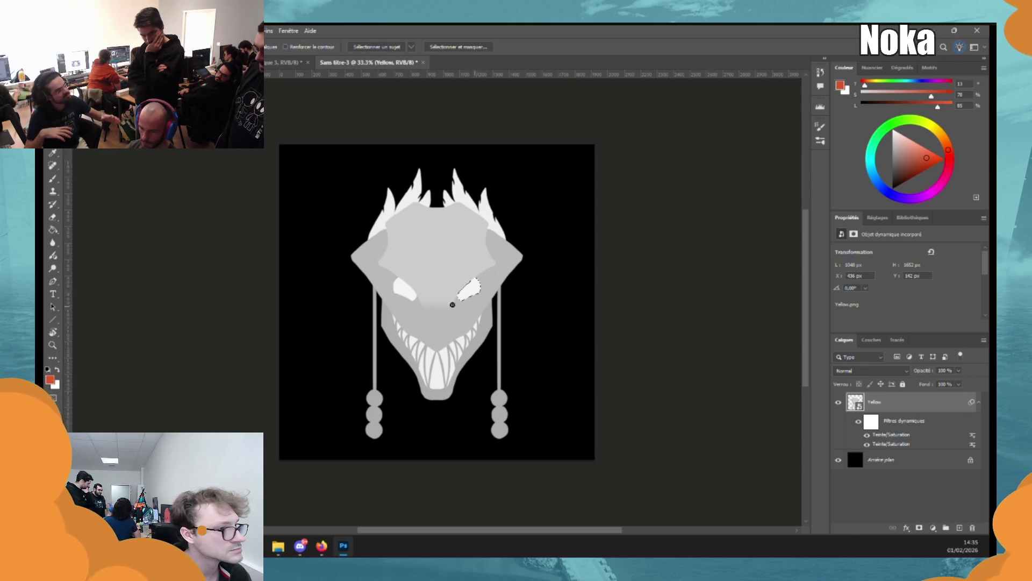
click(414, 292)
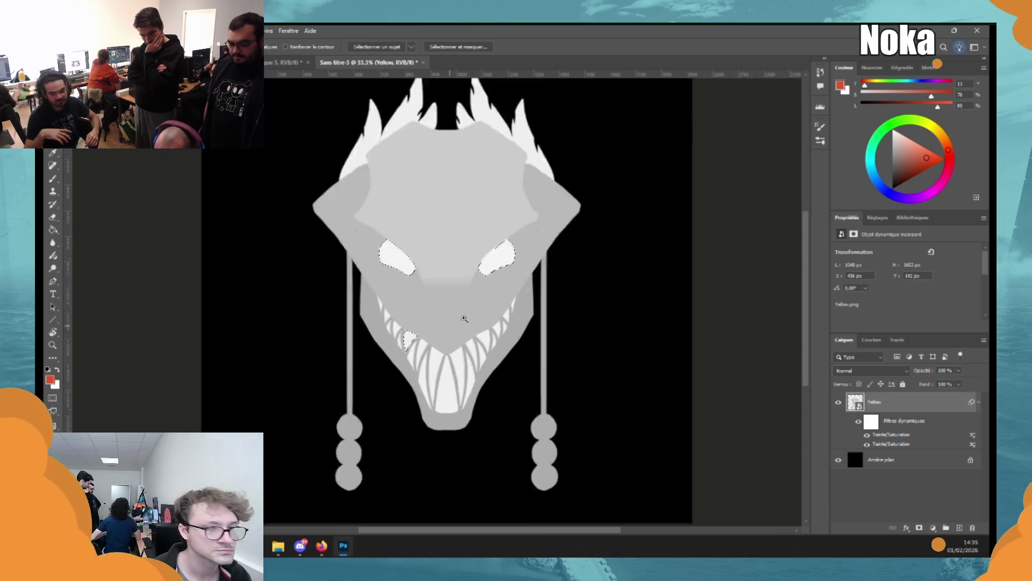
scroll(418, 350, up, 5)
mouse_move(369, 339)
mouse_down()
mouse_move(371, 315)
mouse_move(330, 292)
mouse_move(311, 240)
mouse_move(365, 291)
mouse_move(322, 237)
mouse_move(337, 249)
mouse_move(403, 336)
mouse_up()
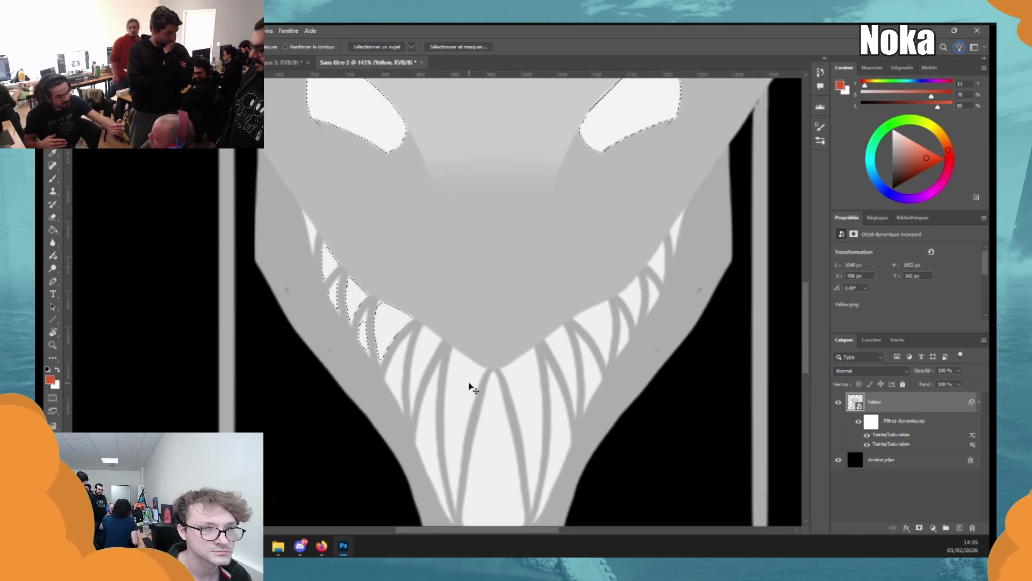
key(ctrl+z)
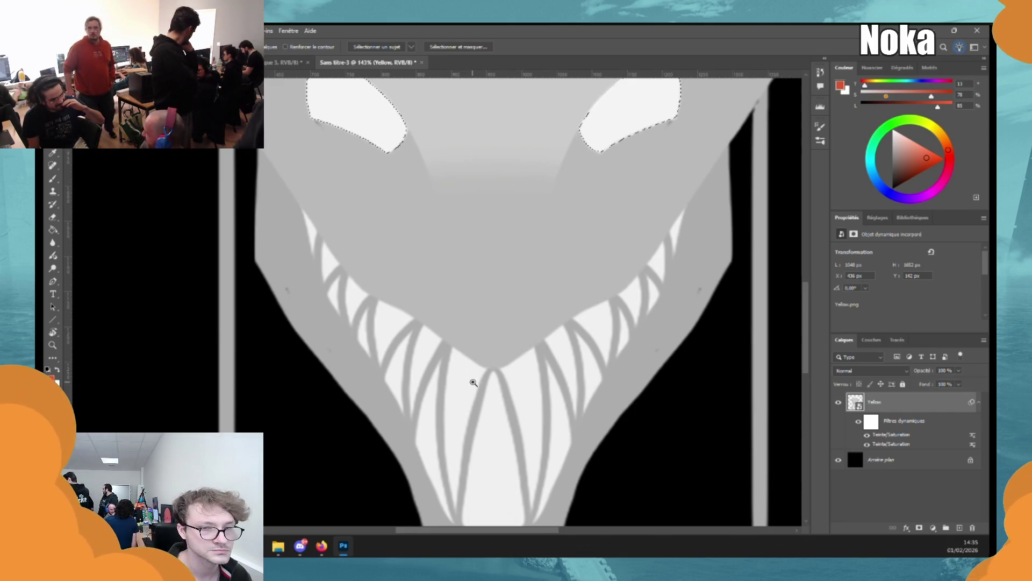
key(ctrl+0)
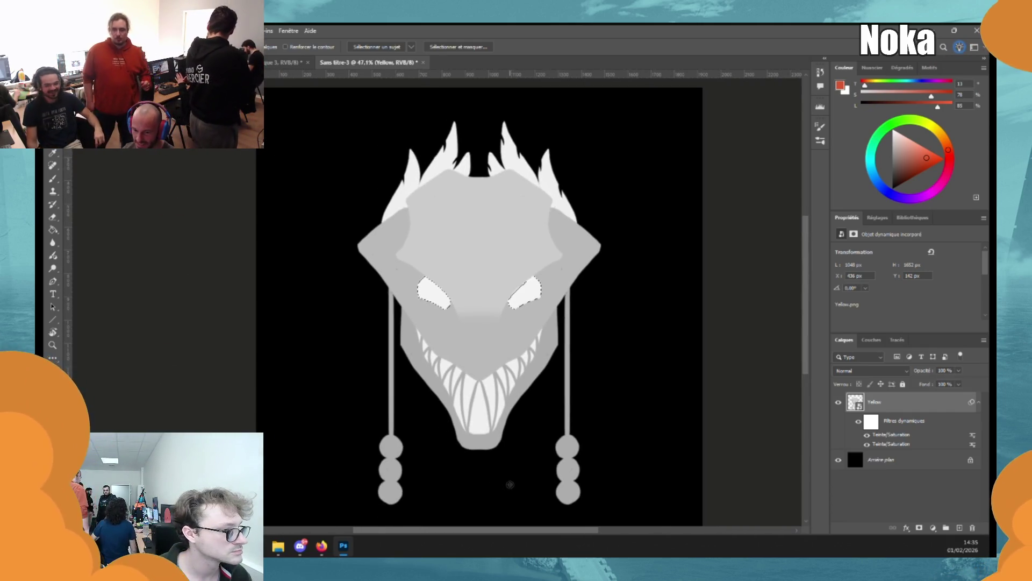
key(ctrl+d)
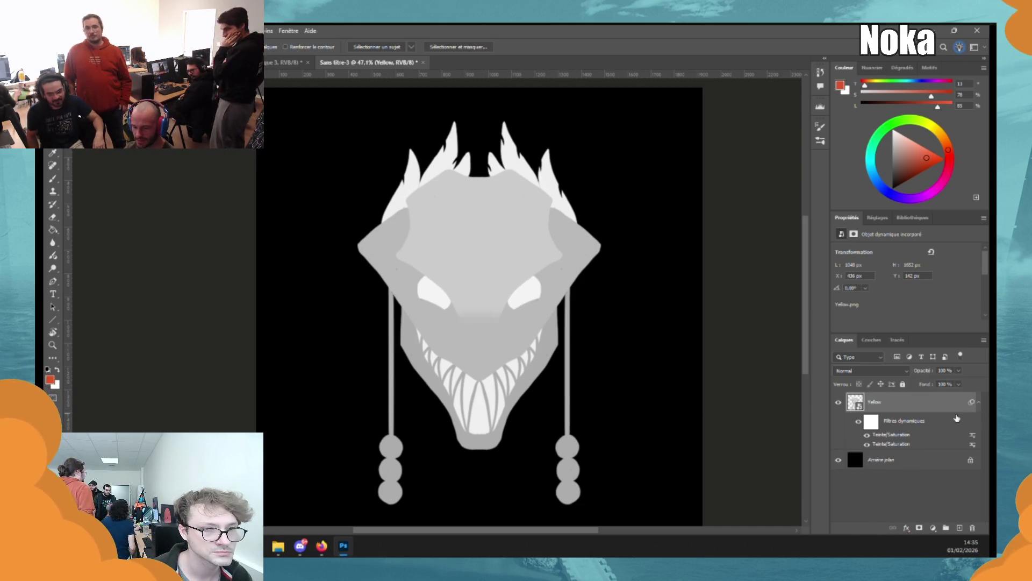
scroll(606, 364, down, 2)
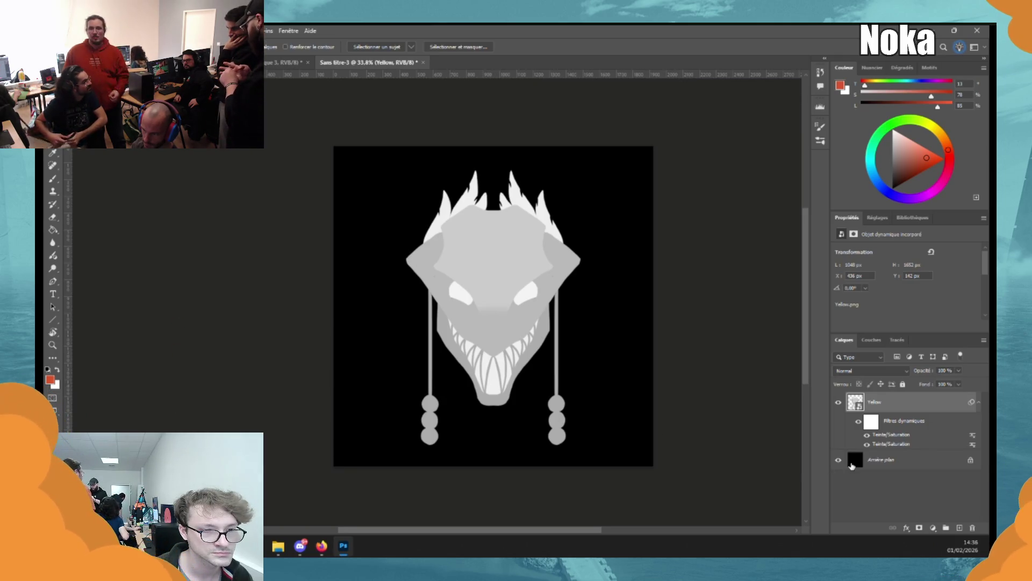
click(837, 460)
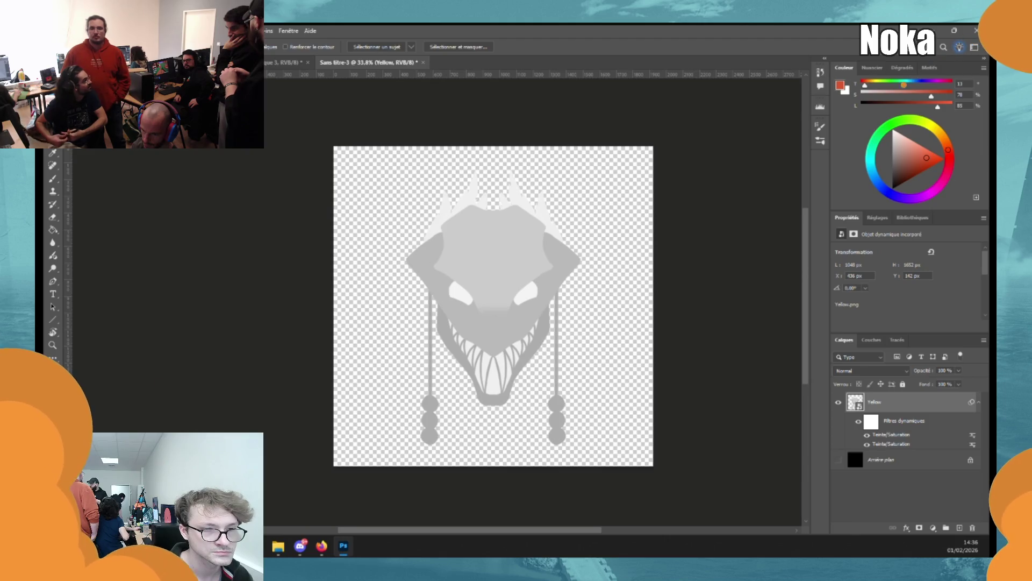
Start Fichier > Exportation > Exporter sous for the mask image, then switch applications.
click(67, 31)
mouse_move(172, 200)
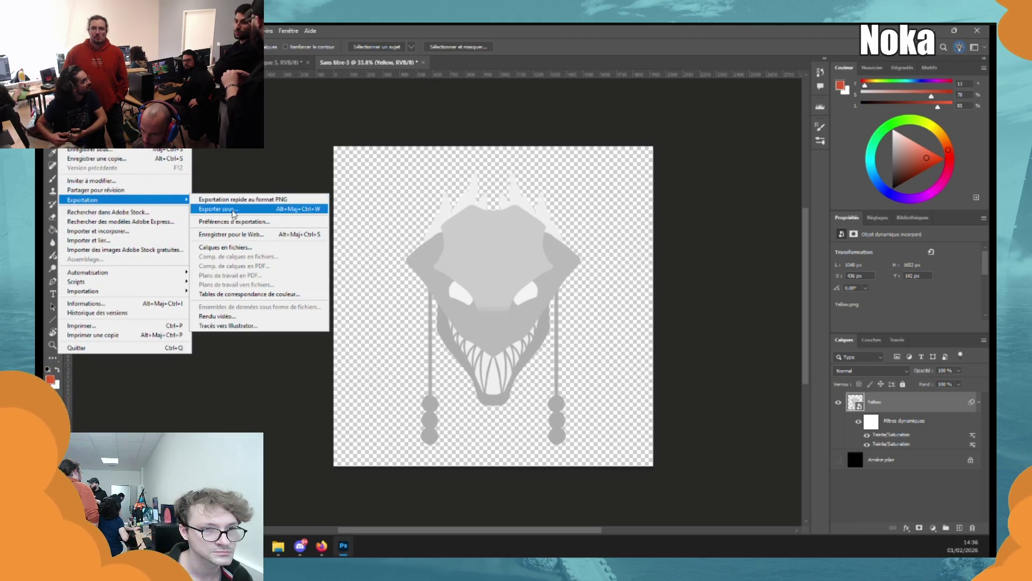
click(242, 209)
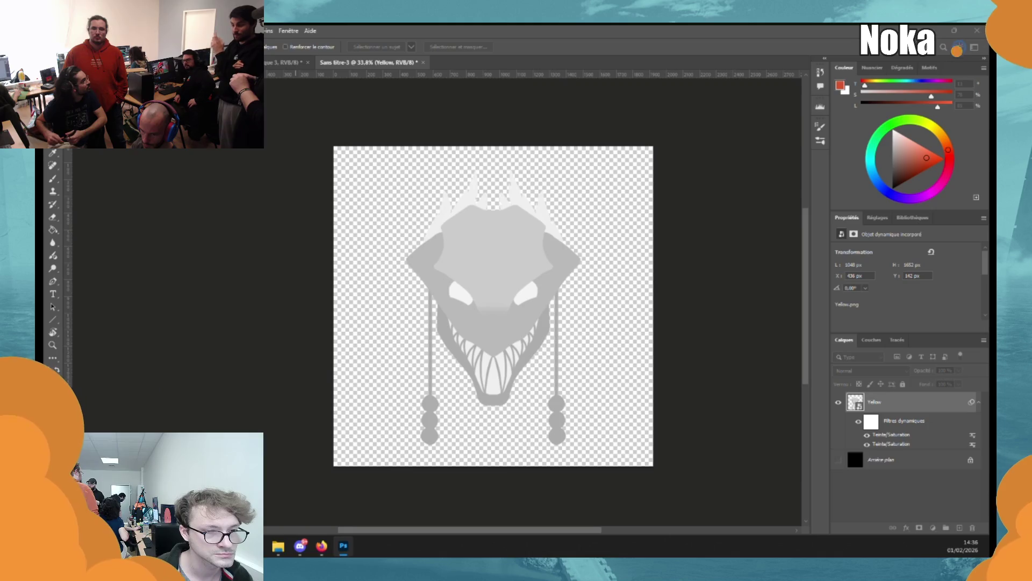
key(alt+Tab)
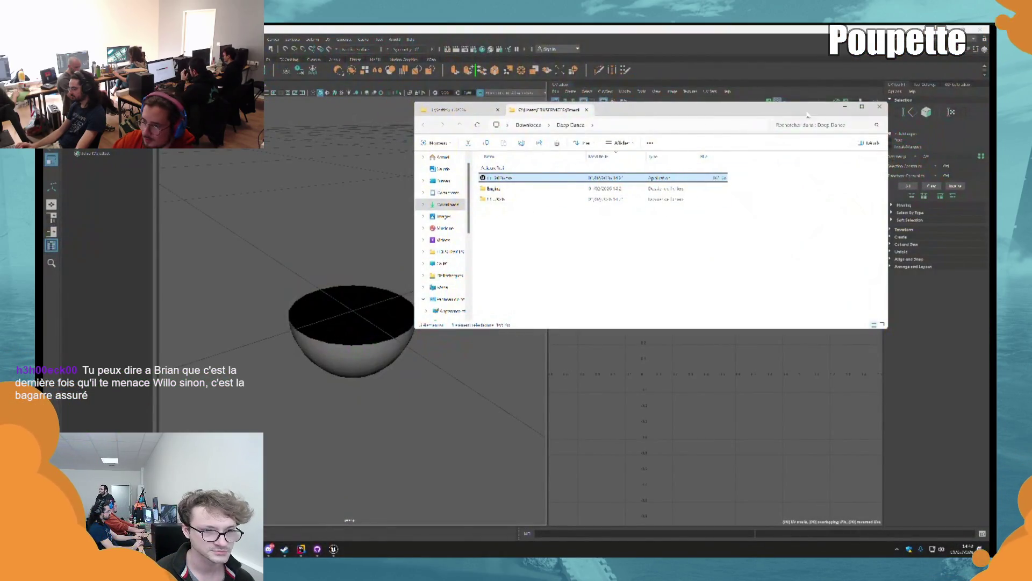
Minimize the File Explorer window and return to Unreal's NS_AttackPillar Niagara editor.
click(845, 107)
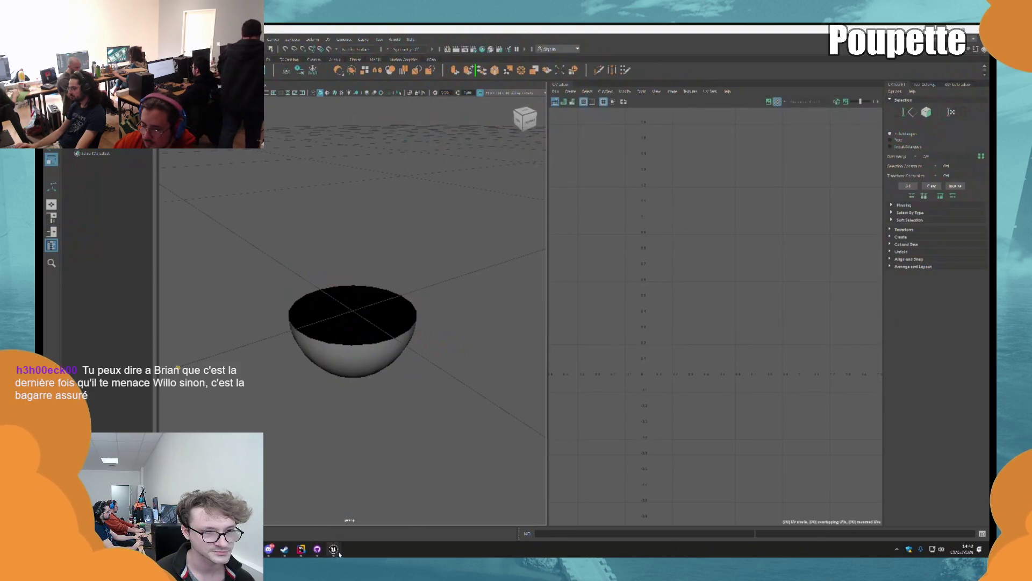
click(334, 549)
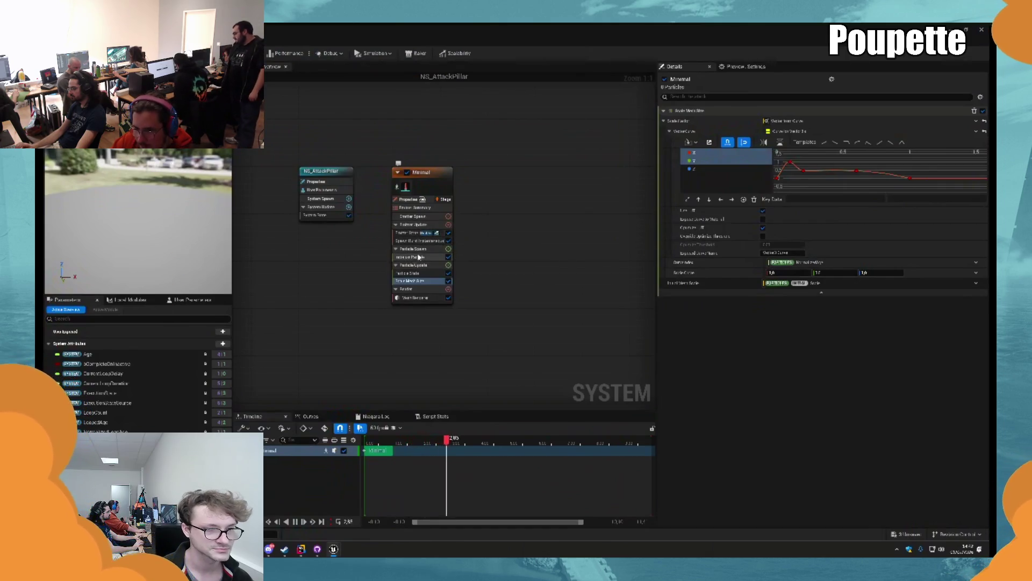
Duplicate the Minimal emitter as Minimal001 and place it beside the original.
click(438, 185)
key(ctrl+d)
drag(524, 174, 476, 175)
Reset the override material on Minimal's Mesh Renderer to None.
click(433, 187)
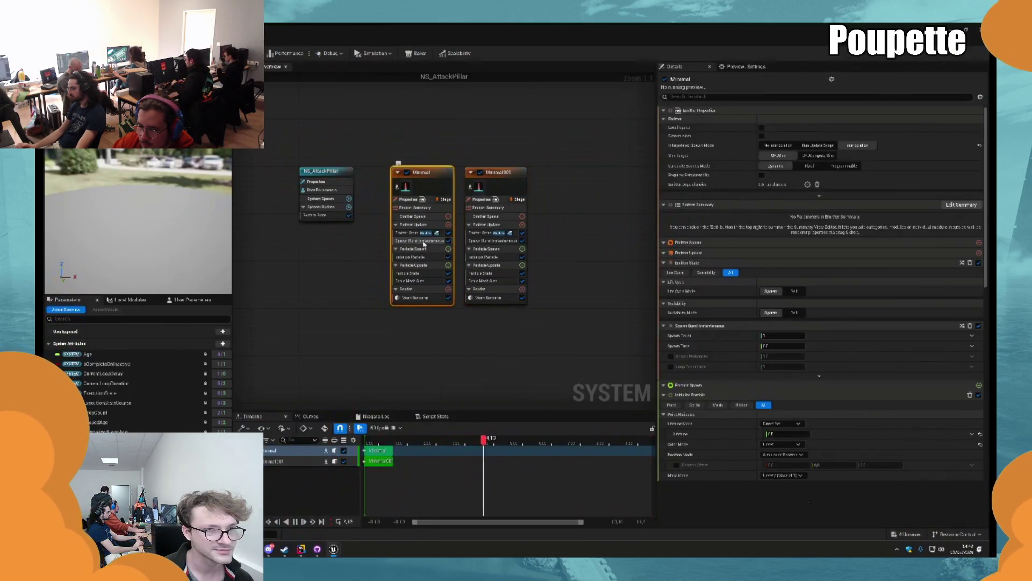
click(402, 259)
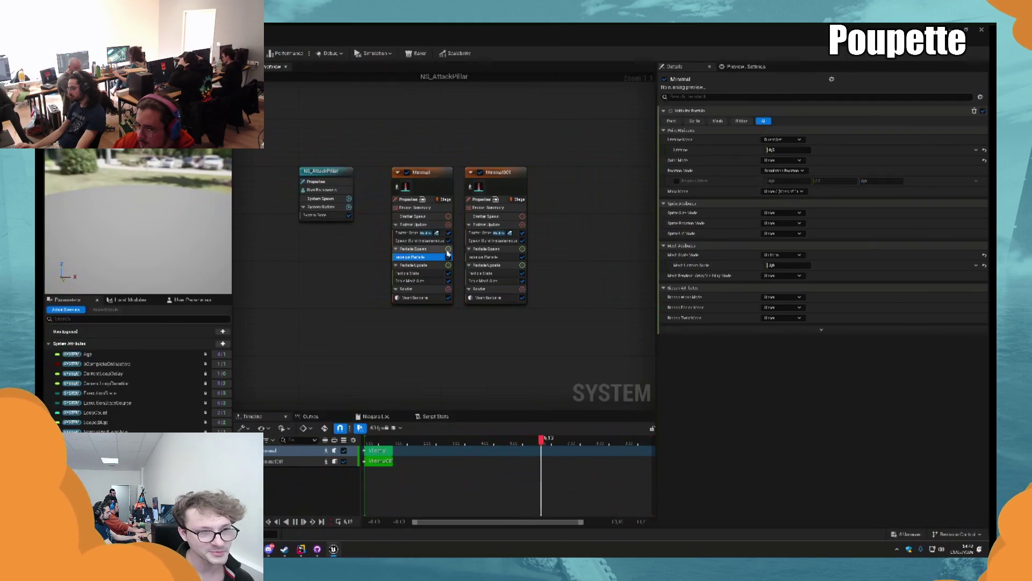
click(403, 297)
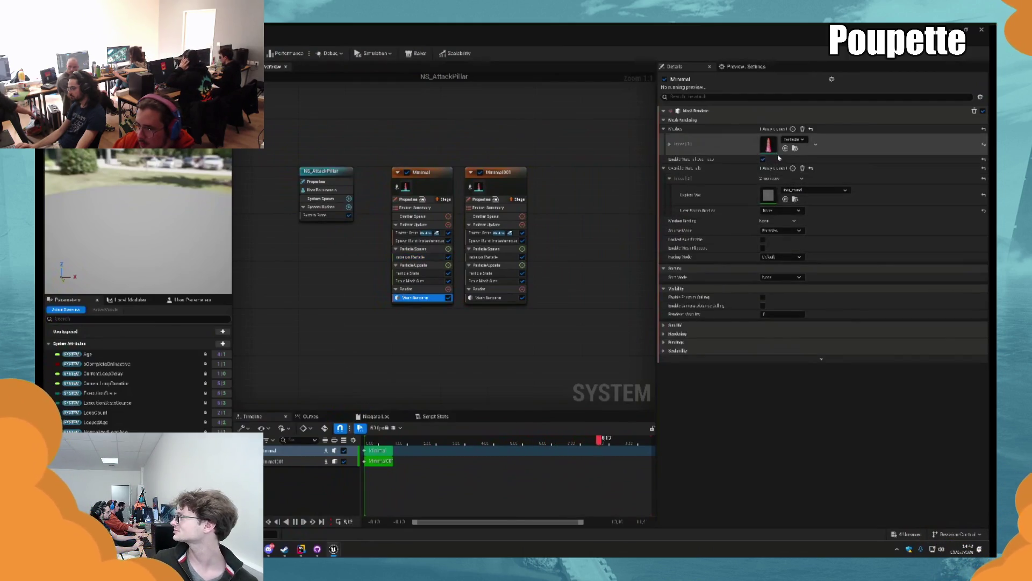
click(984, 194)
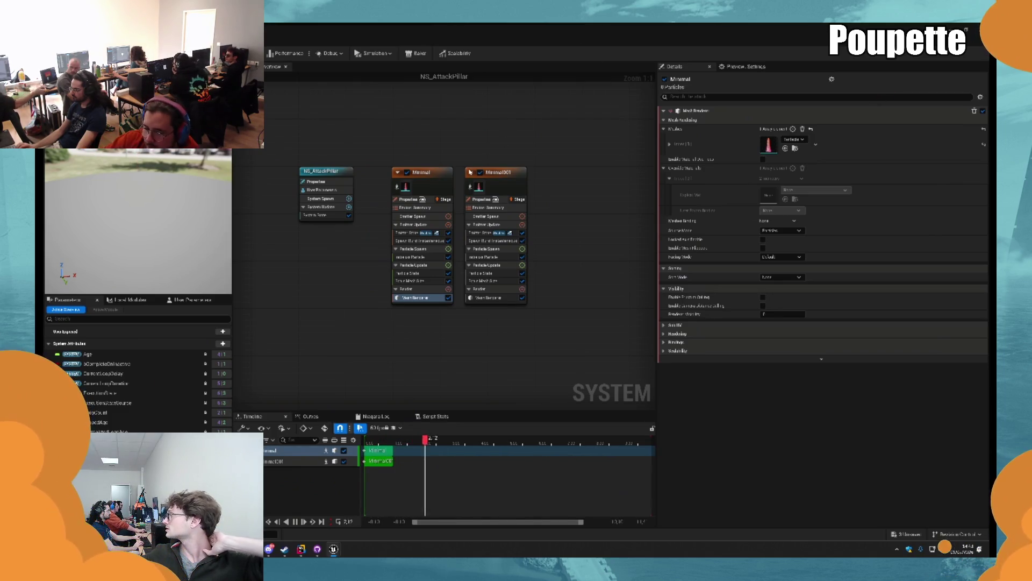
click(496, 191)
click(425, 258)
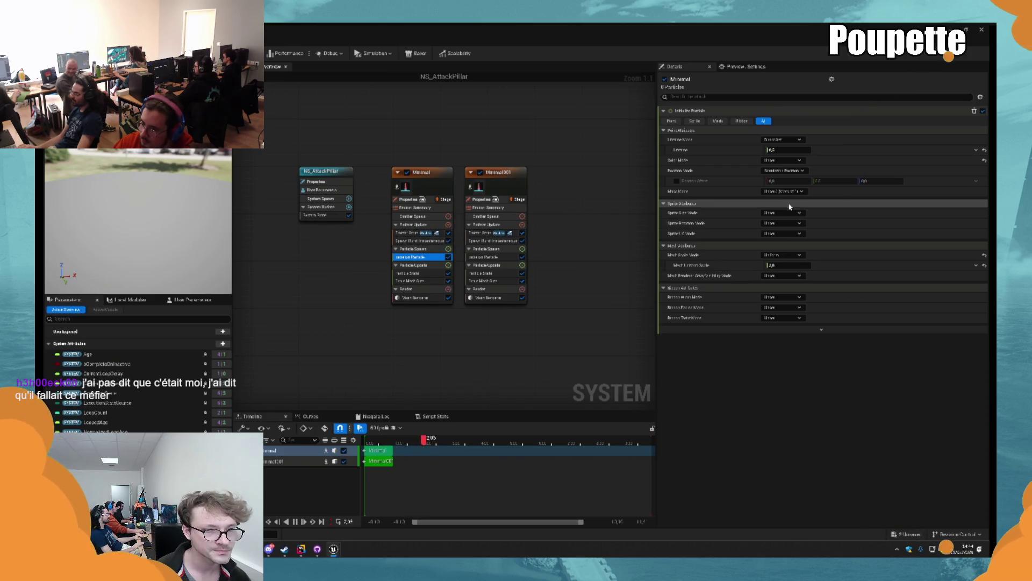
Set the mesh uniform scale to 1, return to the level and focus on the pillar actor.
click(781, 266)
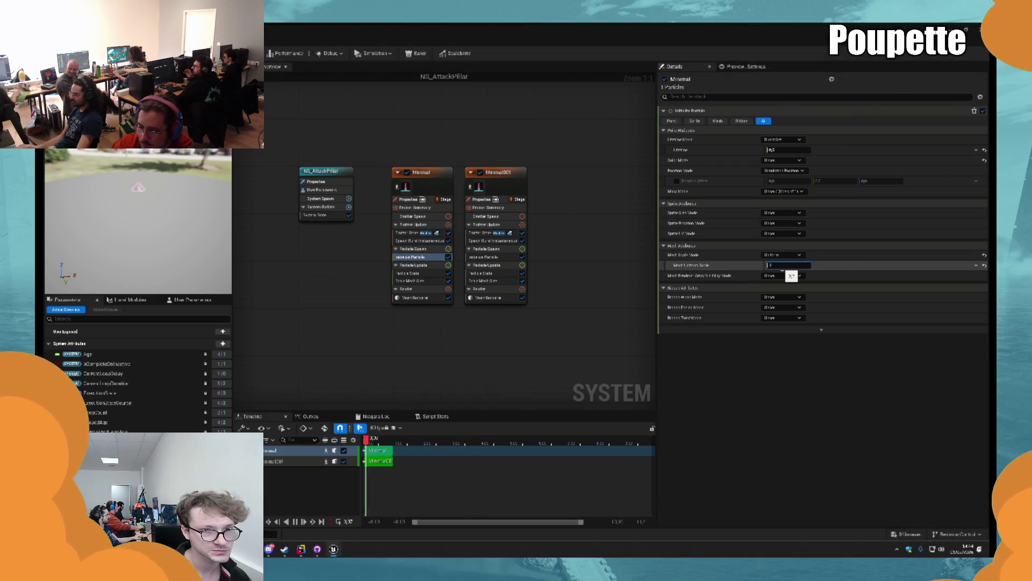
text(1)
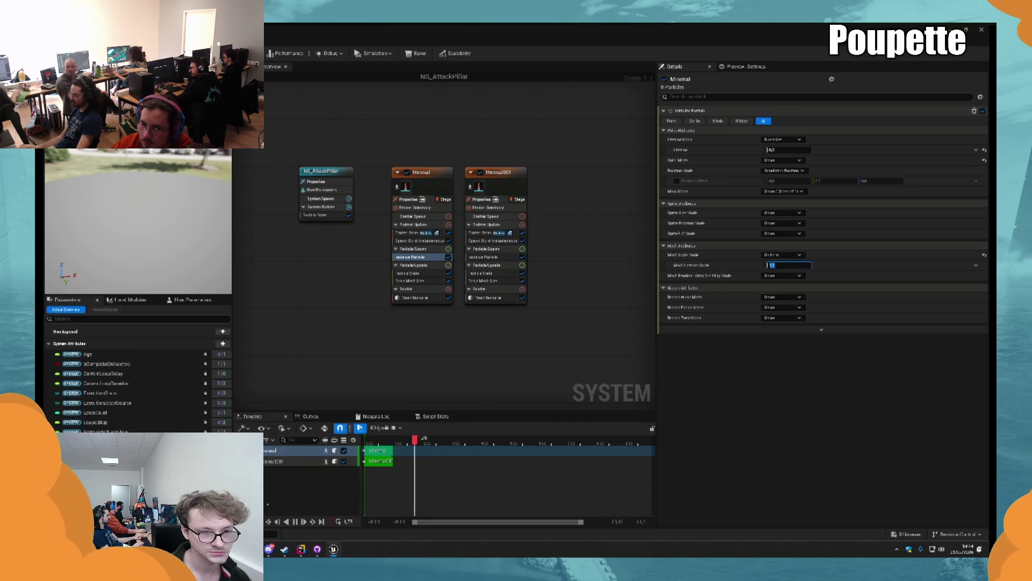
click(981, 30)
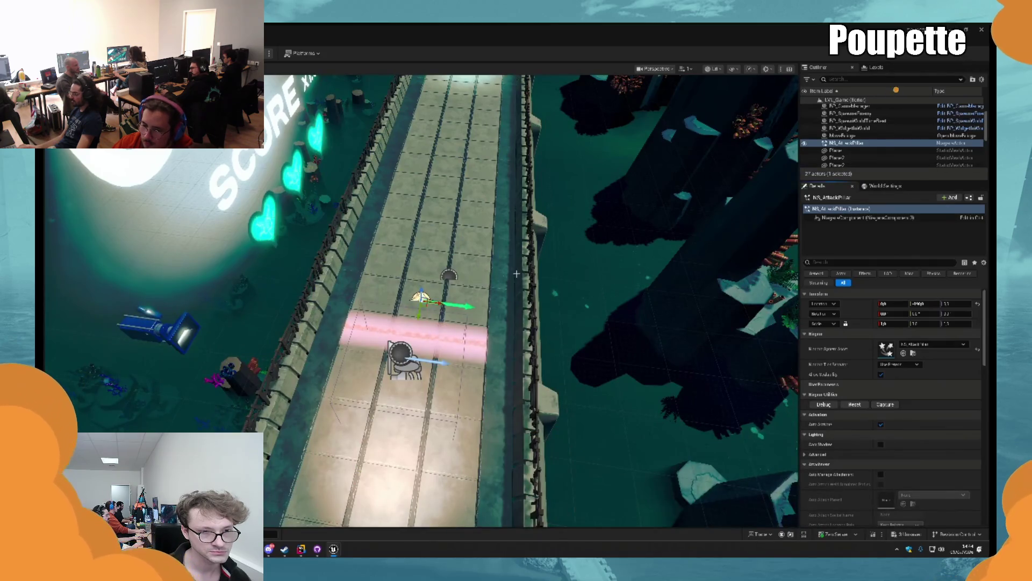
key(f)
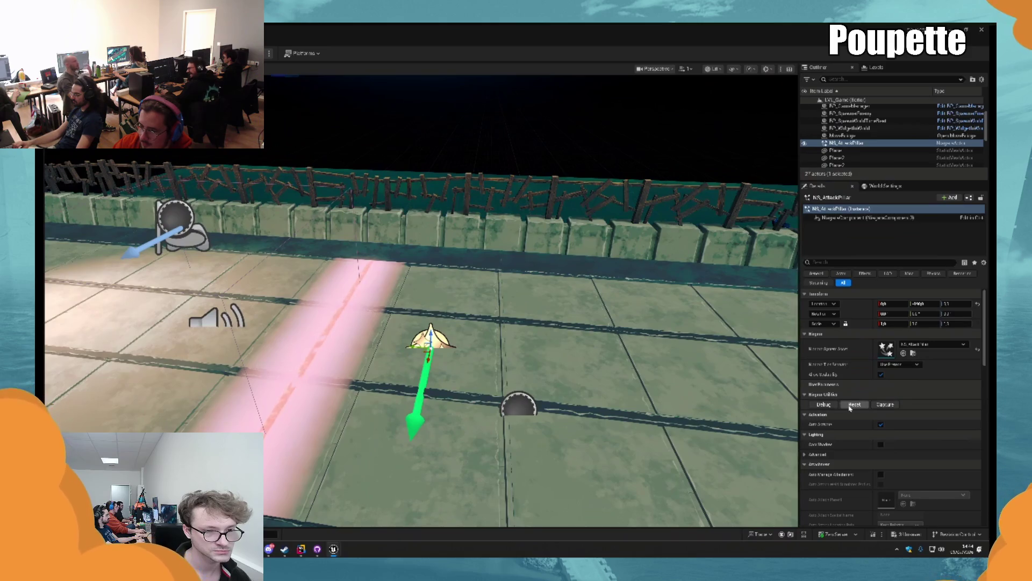
Replay the pillar effect several times, then show Minimal001's mesh renderer settings in NS_AttackPillar.
click(850, 405)
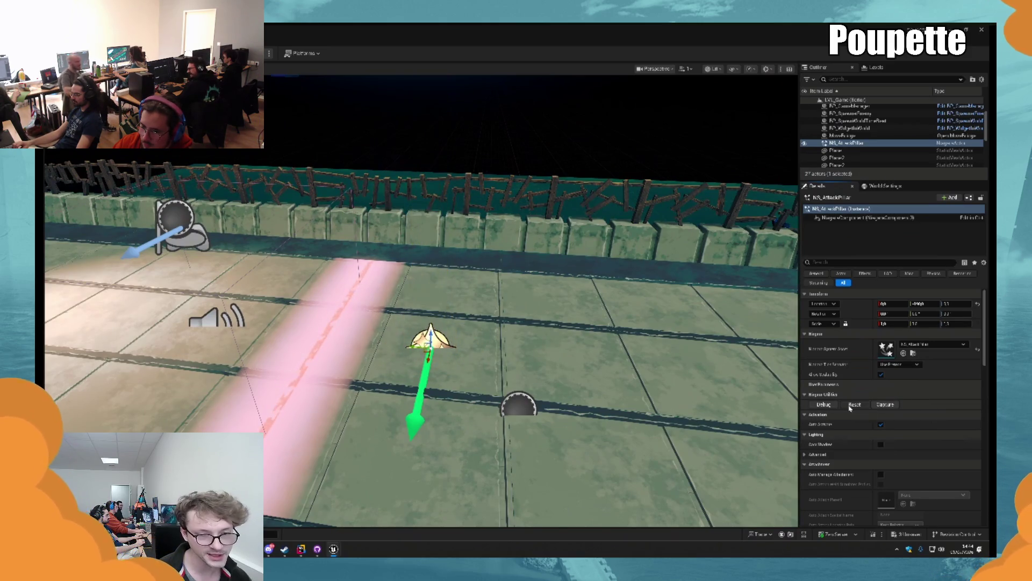
click(850, 404)
click(850, 405)
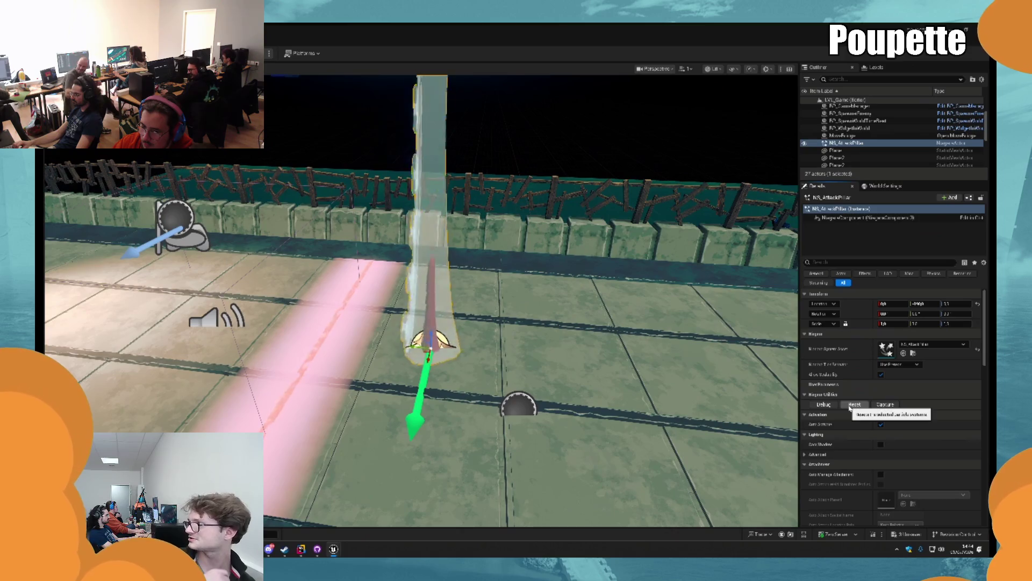
click(850, 405)
click(850, 405)
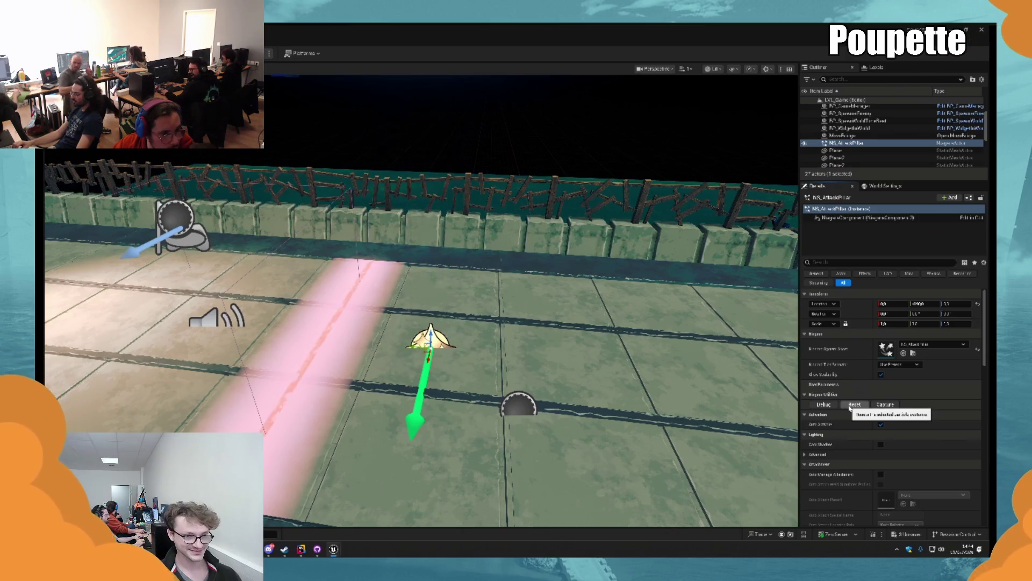
click(850, 404)
click(850, 405)
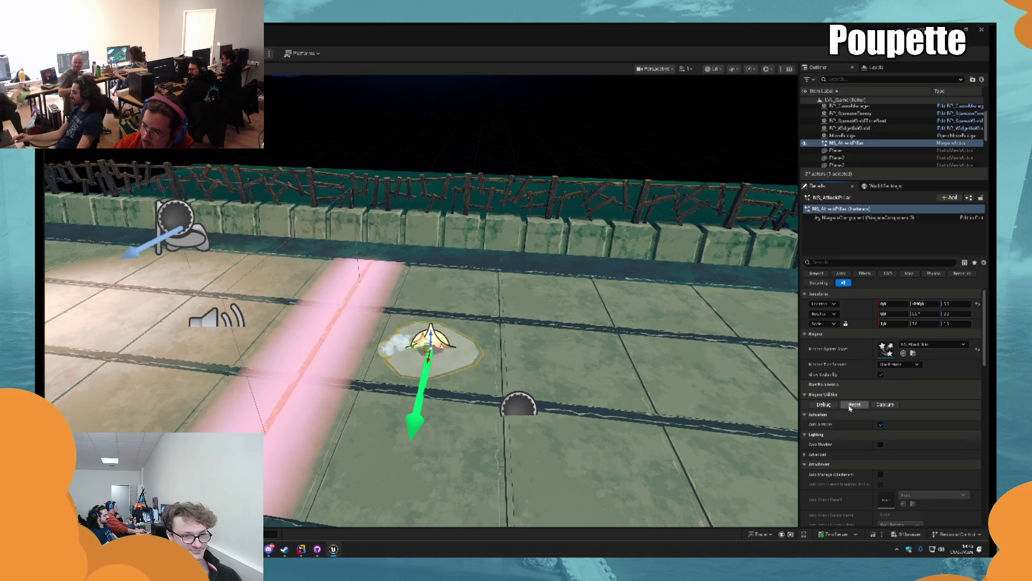
key(alt+Tab)
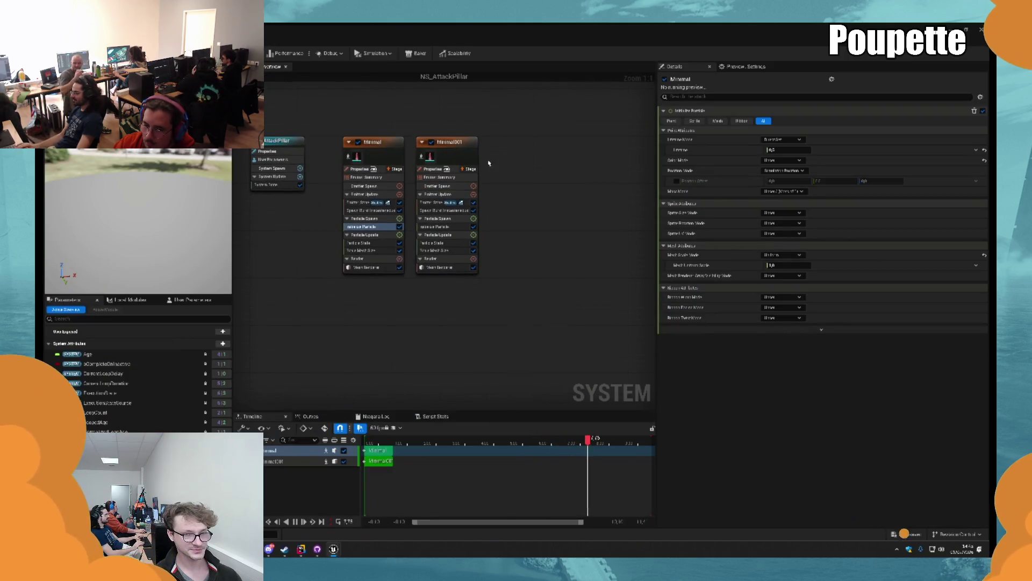
click(445, 267)
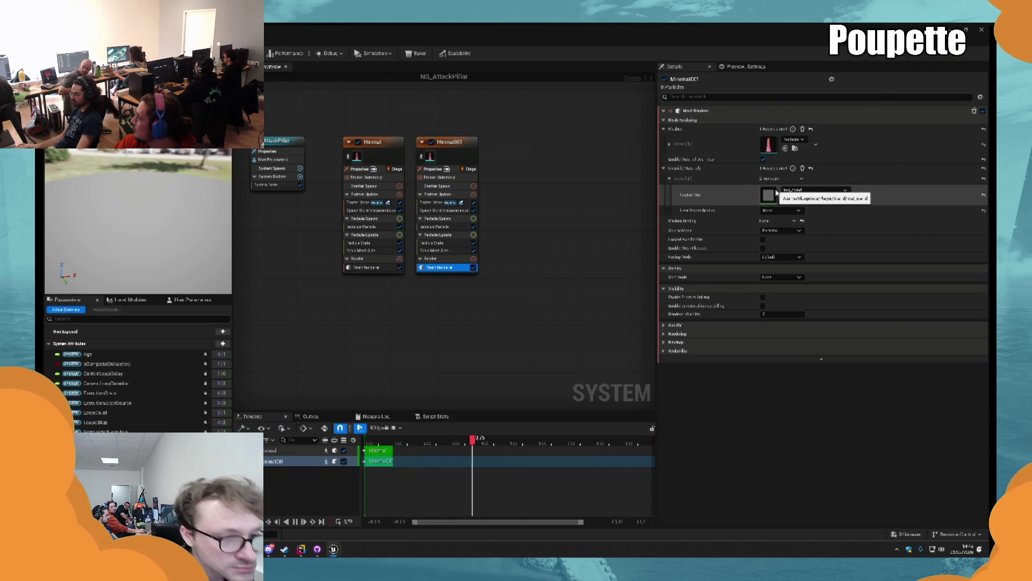
Open the m_emissive_color material and add a Particle Color node beside Mat_Stand_Color.
double_click(774, 194)
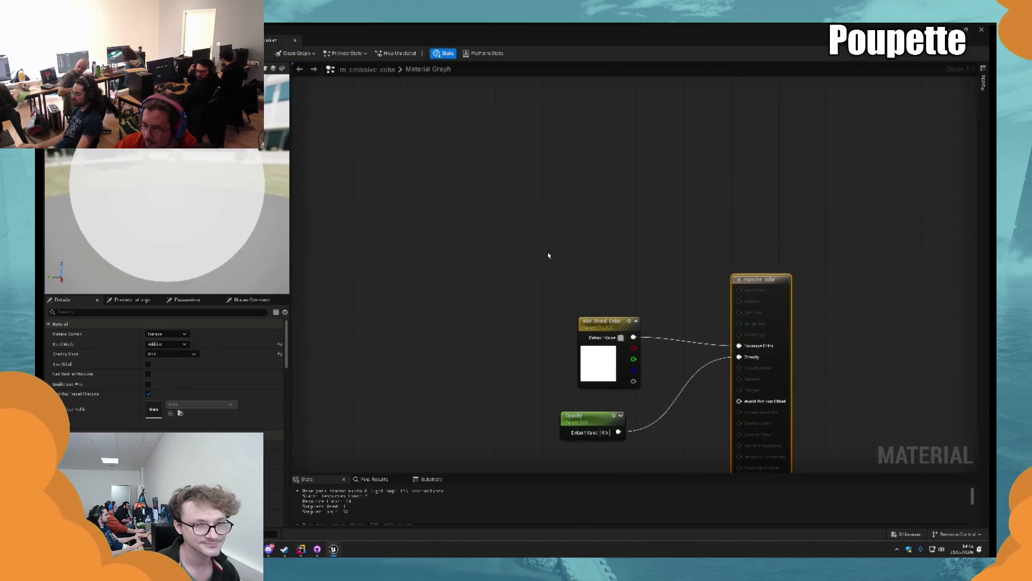
right_click(535, 238)
text(partic)
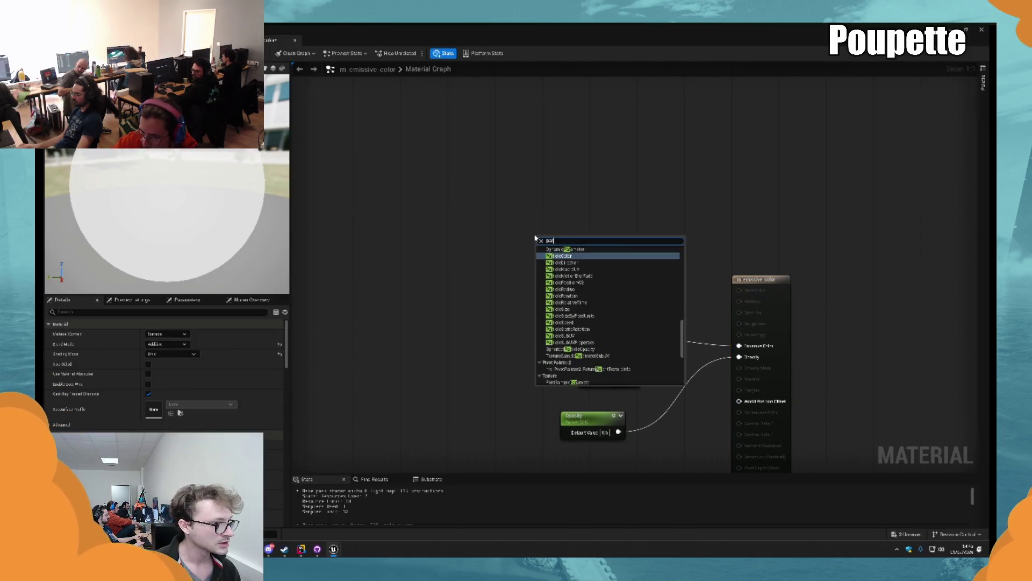
key(Return)
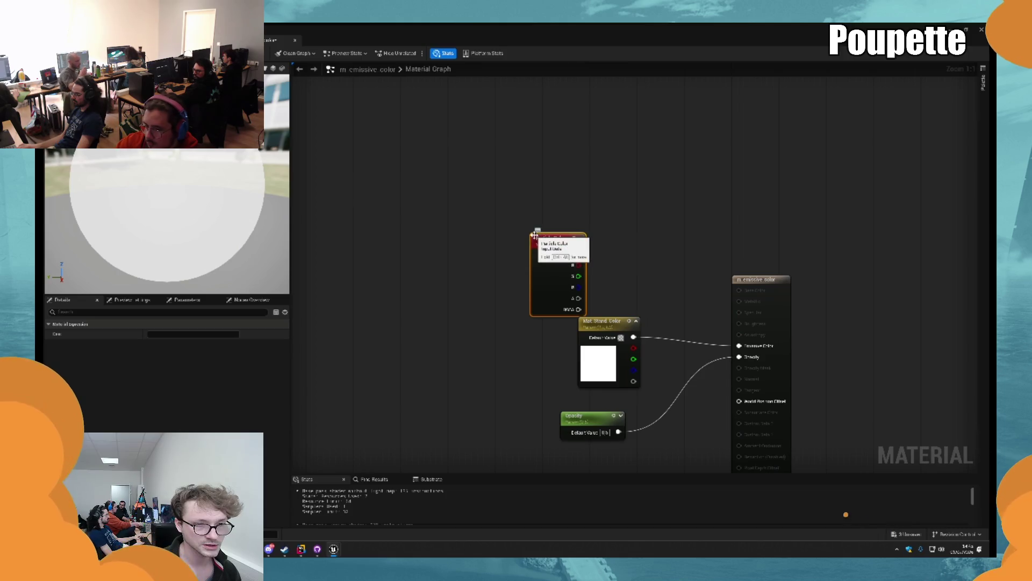
mouse_move(578, 222)
mouse_down()
mouse_move(545, 231)
mouse_move(558, 230)
mouse_up()
Multiply Particle Color RGB by Mat_Stand_Color into Emissive Color and apply the material.
drag(560, 148, 595, 157)
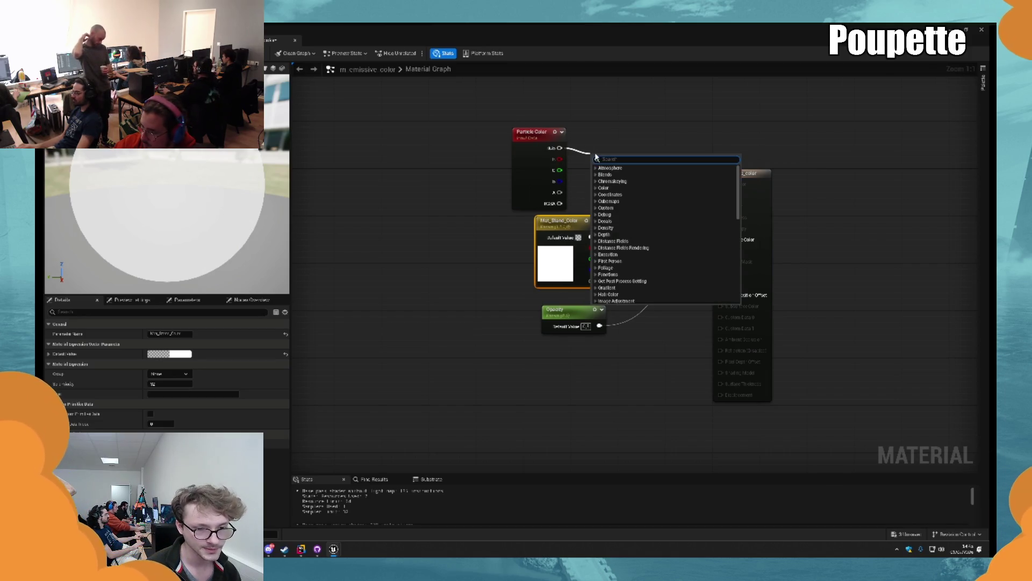
text(multiply)
key(Return)
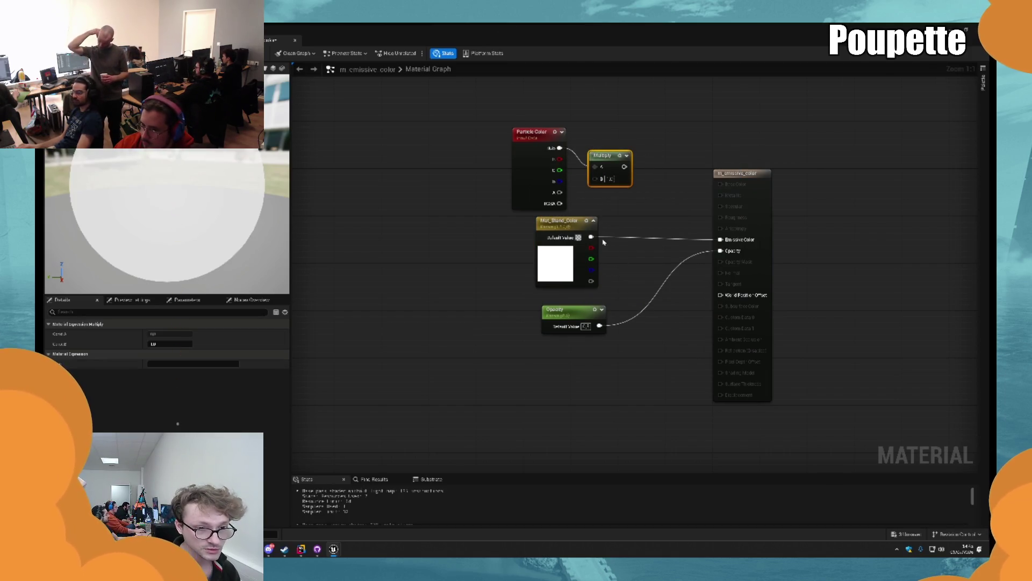
mouse_move(591, 237)
mouse_down()
mouse_move(595, 178)
mouse_move(685, 201)
mouse_move(721, 239)
mouse_up()
mouse_move(609, 158)
mouse_down()
mouse_move(655, 187)
mouse_move(657, 217)
mouse_up()
click(638, 193)
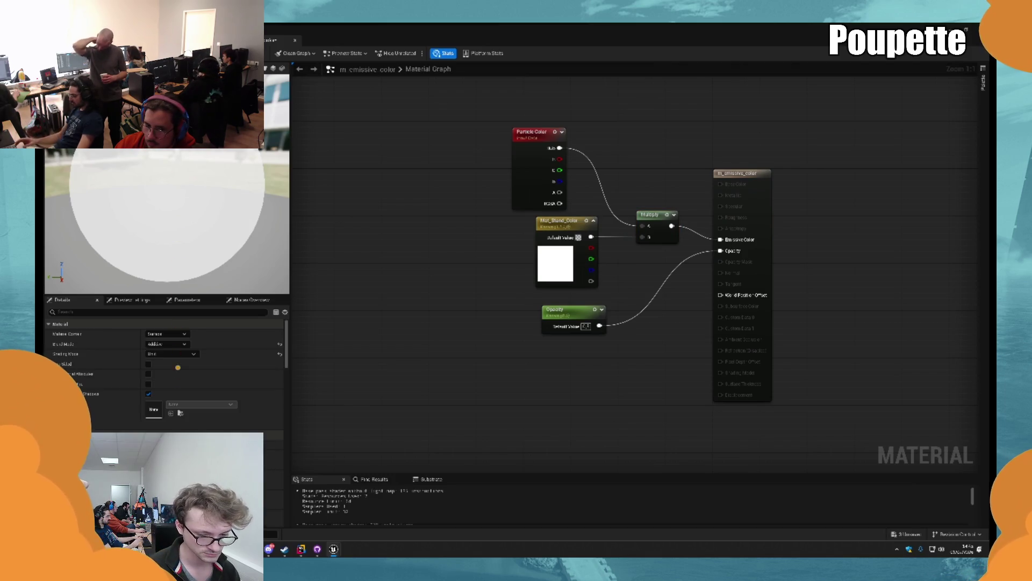
key(ctrl+s)
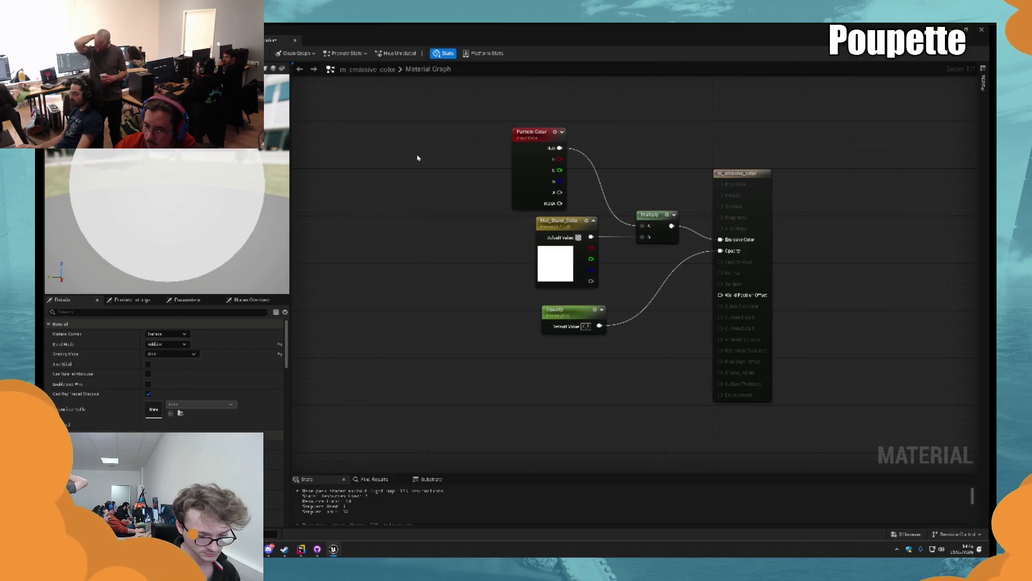
drag(463, 175, 357, 184)
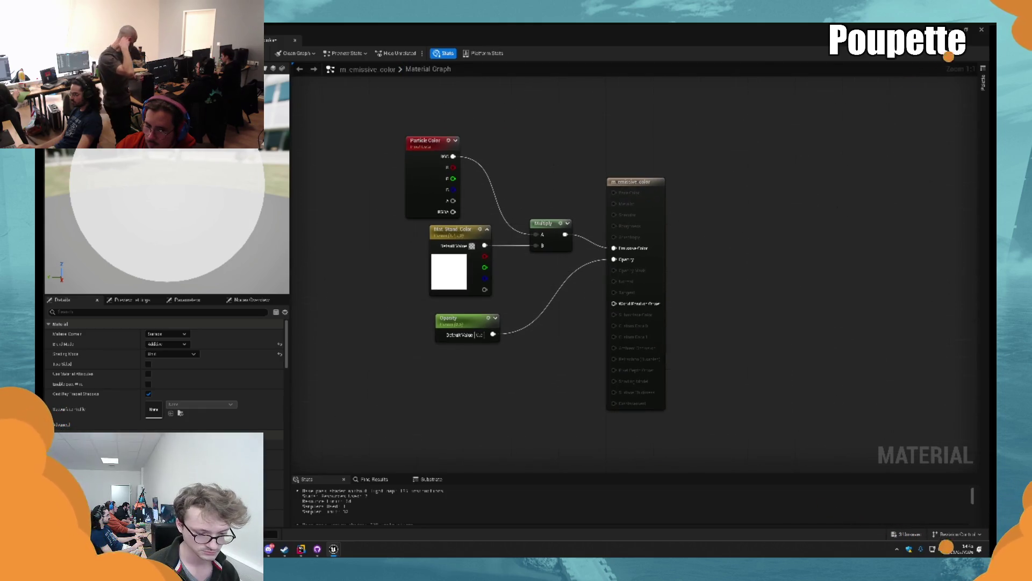
key(alt+Tab)
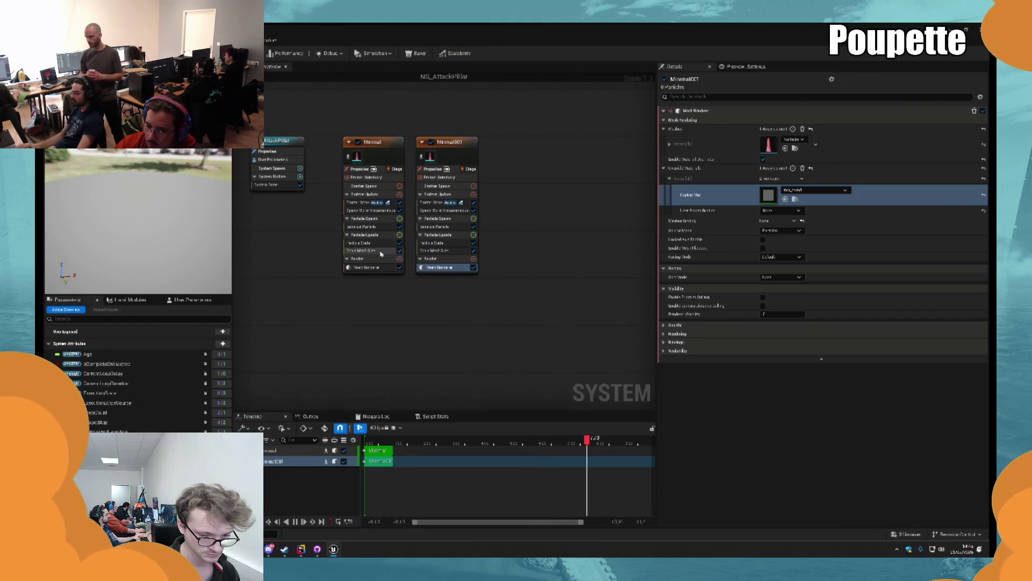
Change Minimal's Initialize Particle Mesh Uniform Scale from 1.0 to 5.0, then return to the level editor.
click(370, 251)
click(374, 227)
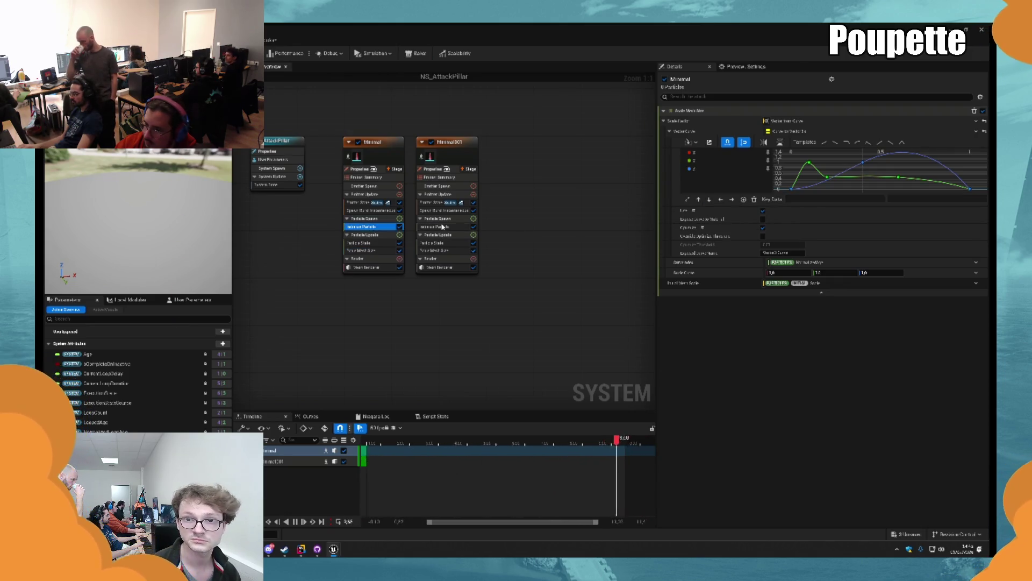
click(782, 265)
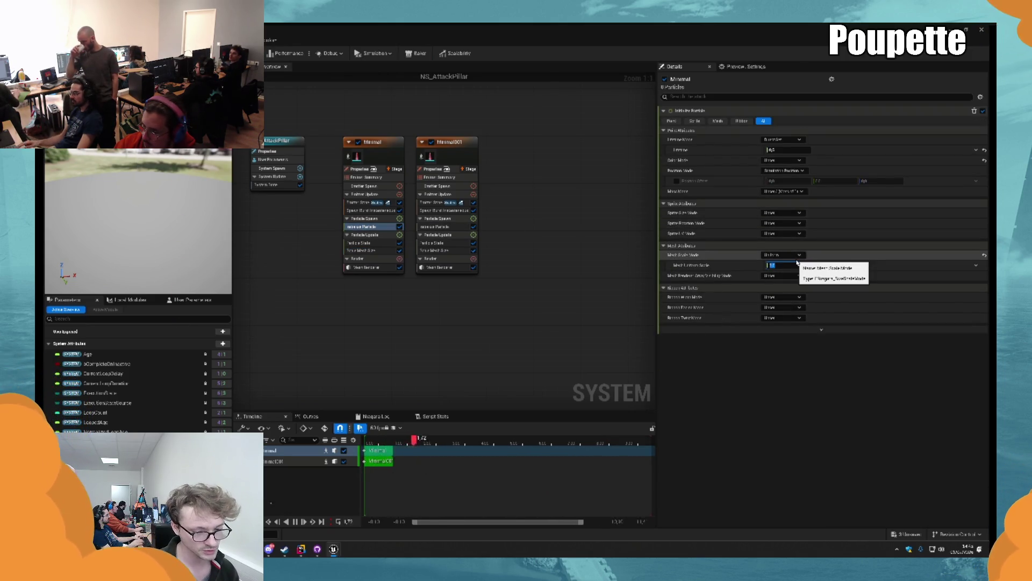
text(5)
key(Return)
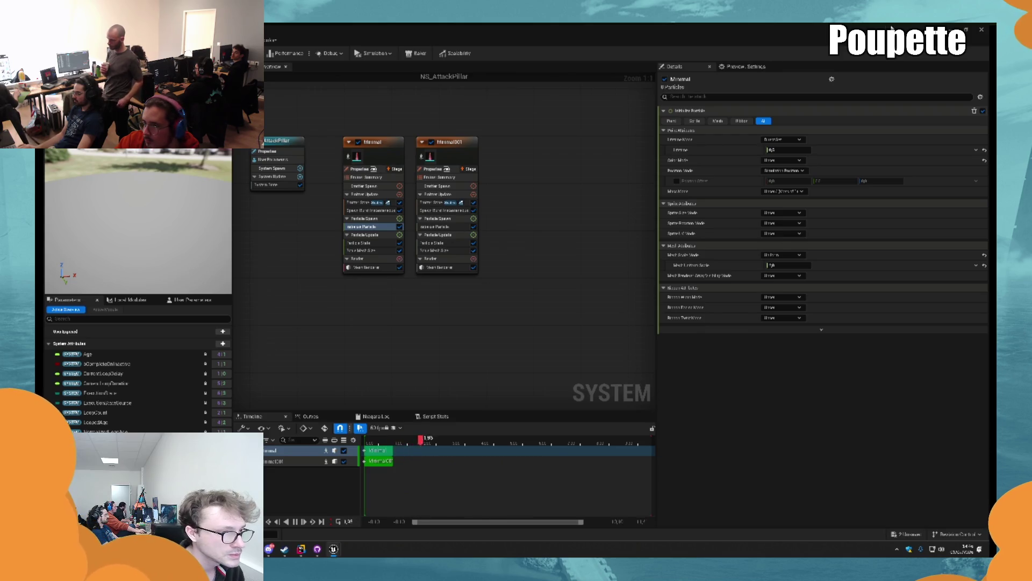
key(alt+Tab)
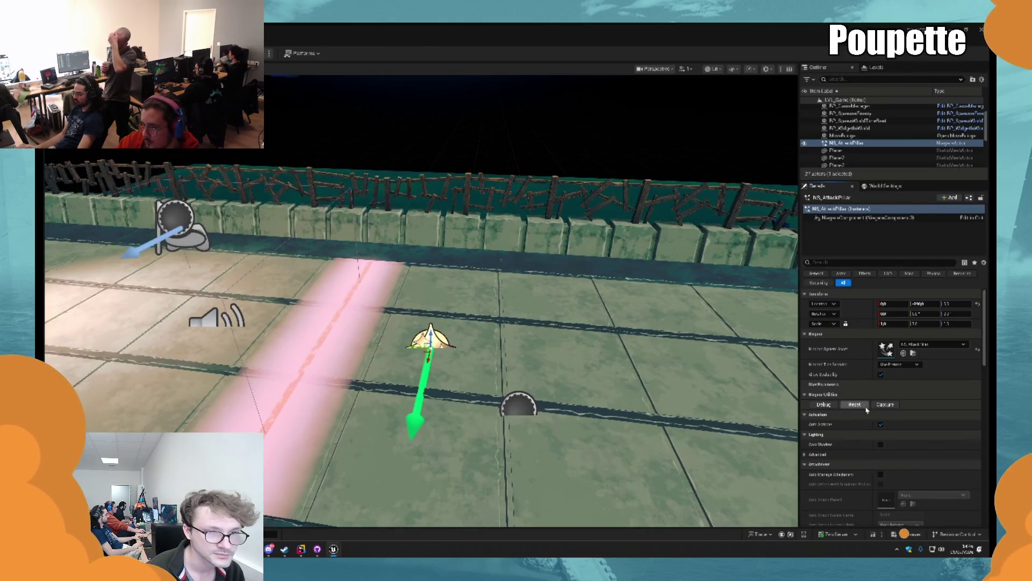
click(856, 404)
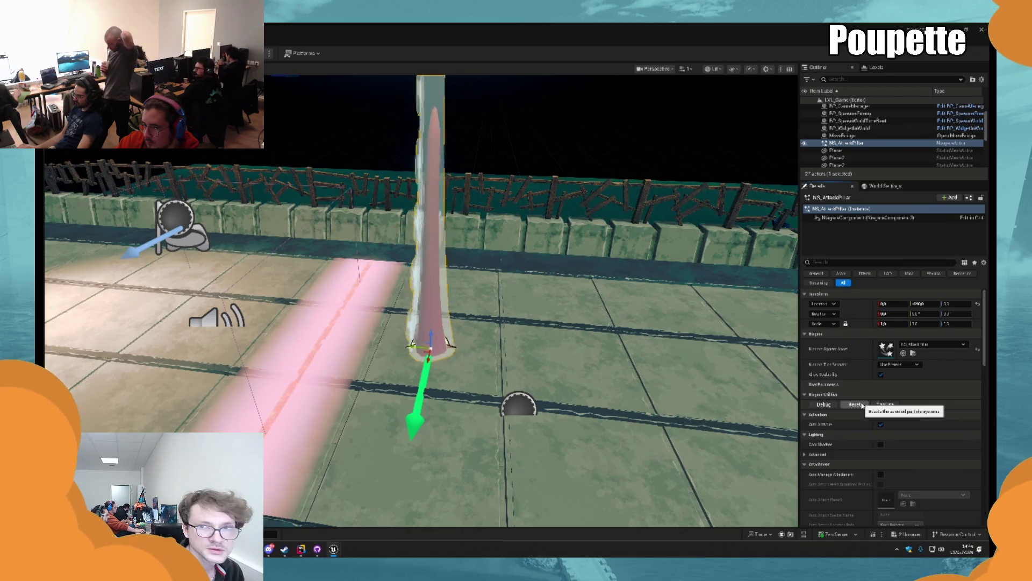
click(856, 404)
click(856, 404)
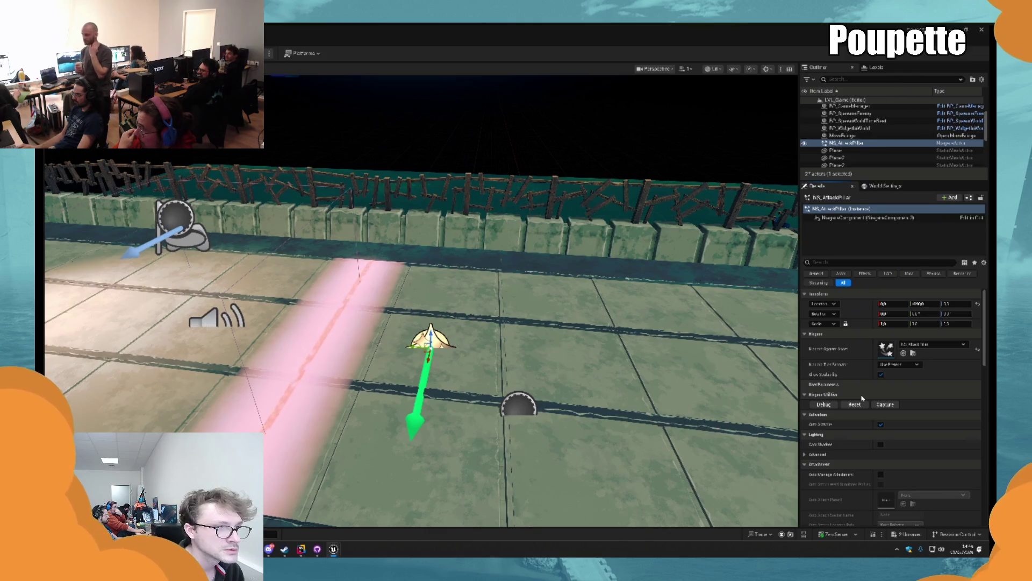